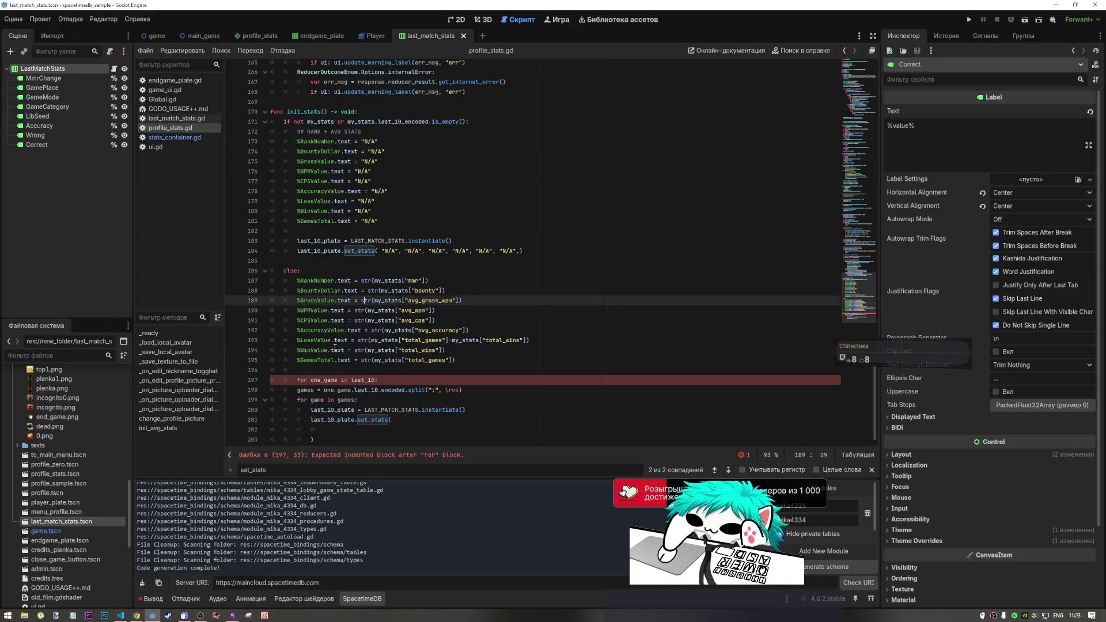
Save profile_stats.gd and close the set_stats search bar.
left_click(311, 379)
left_click(369, 380)
key("ctrl+s")
left_click_drag(443, 331, 444, 326)
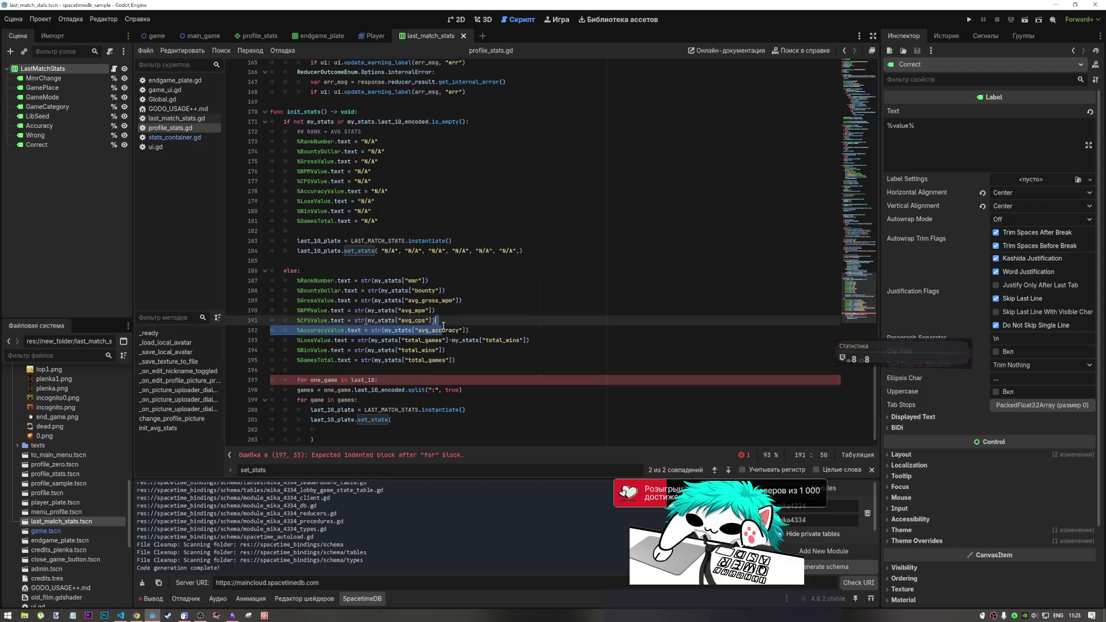
left_click(444, 326)
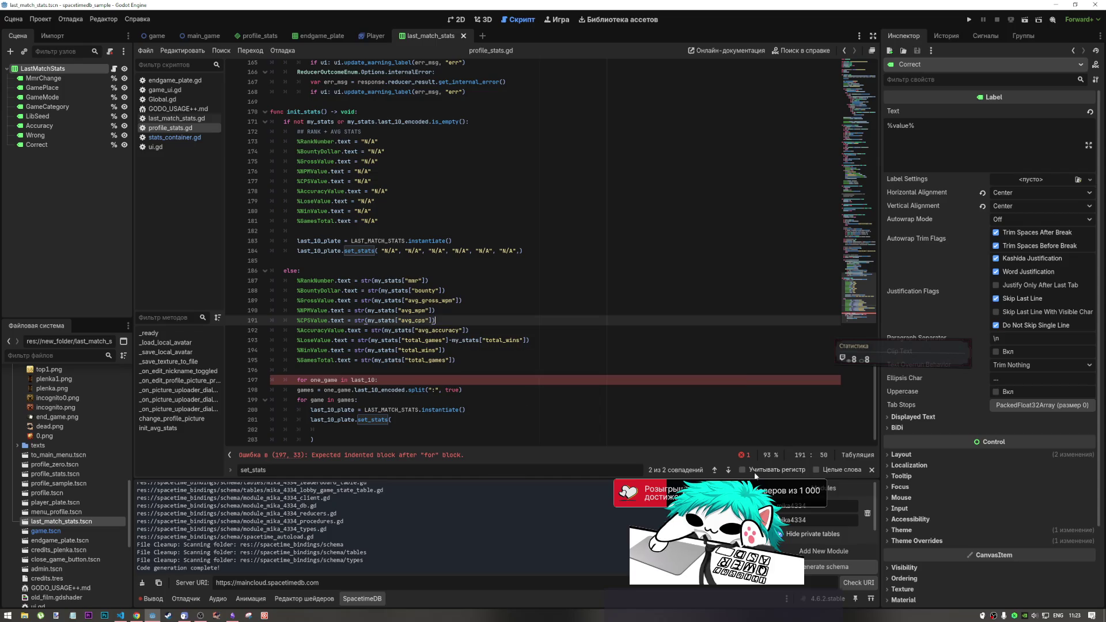
left_click(871, 470)
left_click(455, 295)
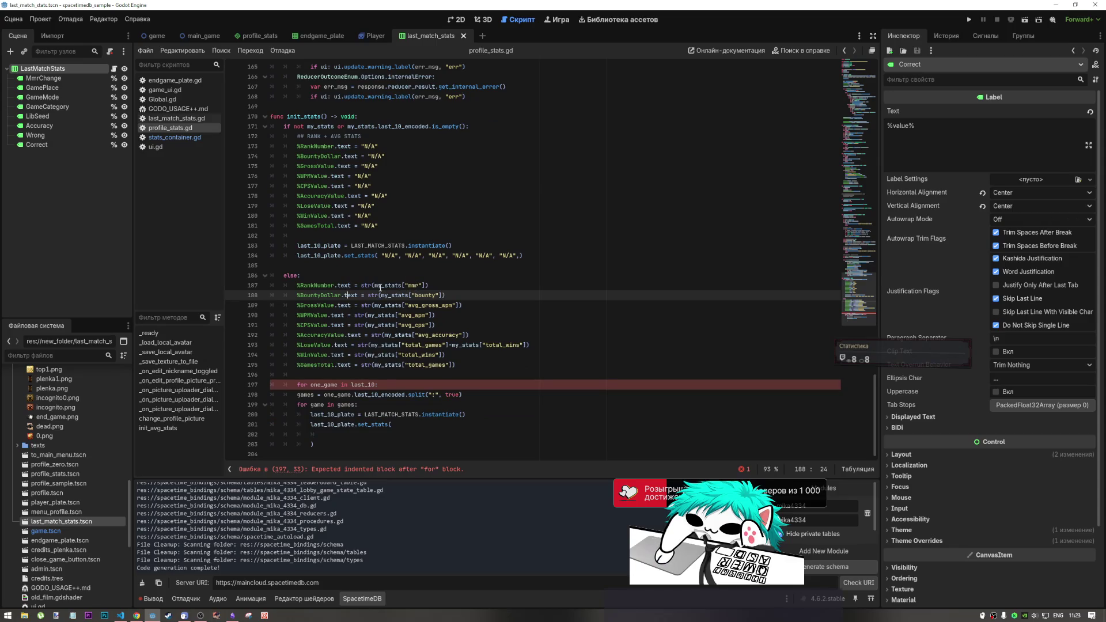
Indent lines 198–203 one level so they sit inside the for one_game loop.
left_click(332, 394)
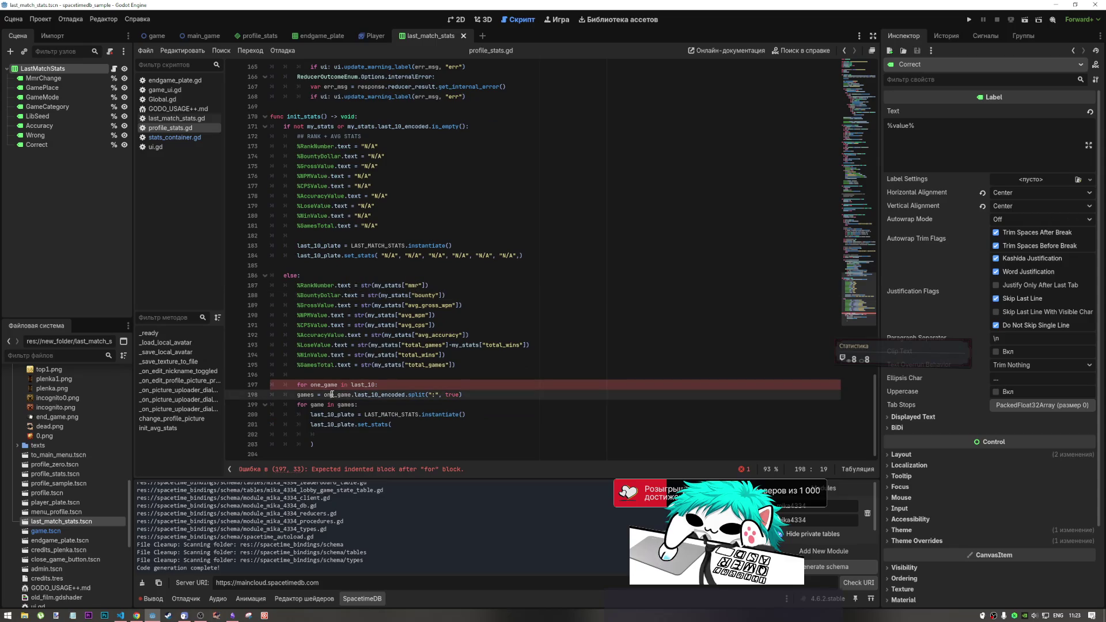
left_click_drag(333, 396, 346, 443)
key("Tab")
left_click(343, 414)
left_click(332, 397)
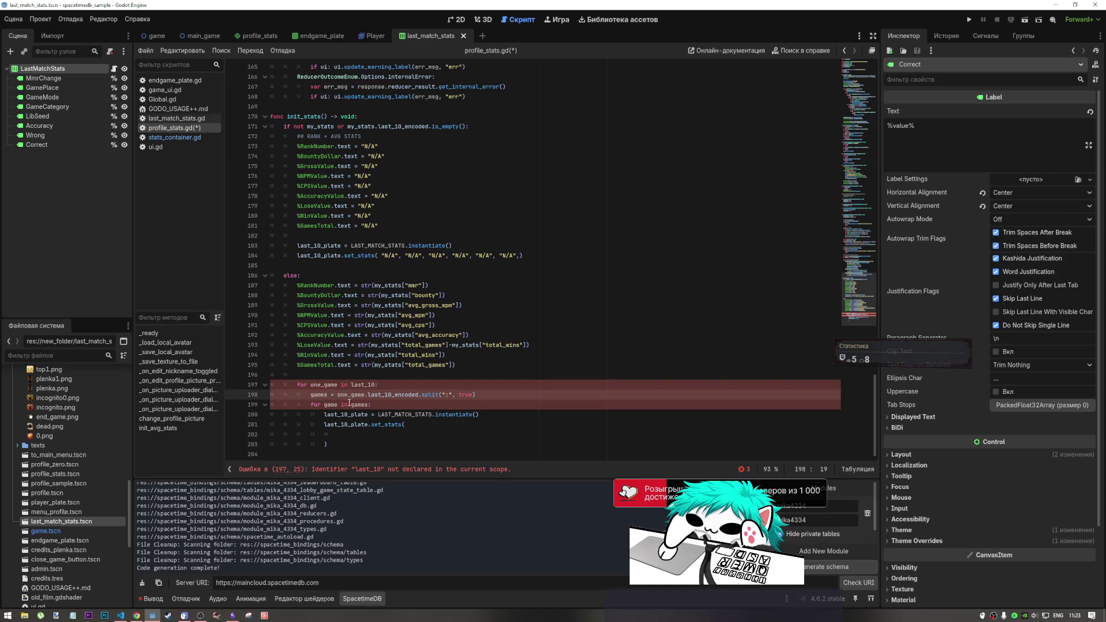
left_click(385, 395)
double_click(363, 385)
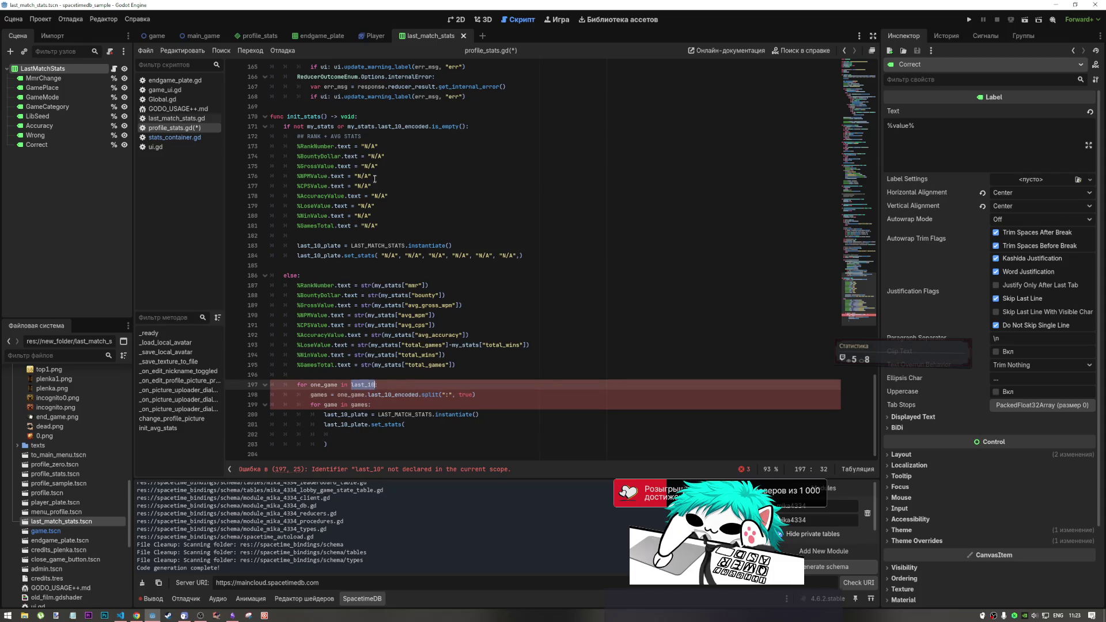
scroll(364, 167, "up", 20)
left_click_drag(845, 91, 851, 72)
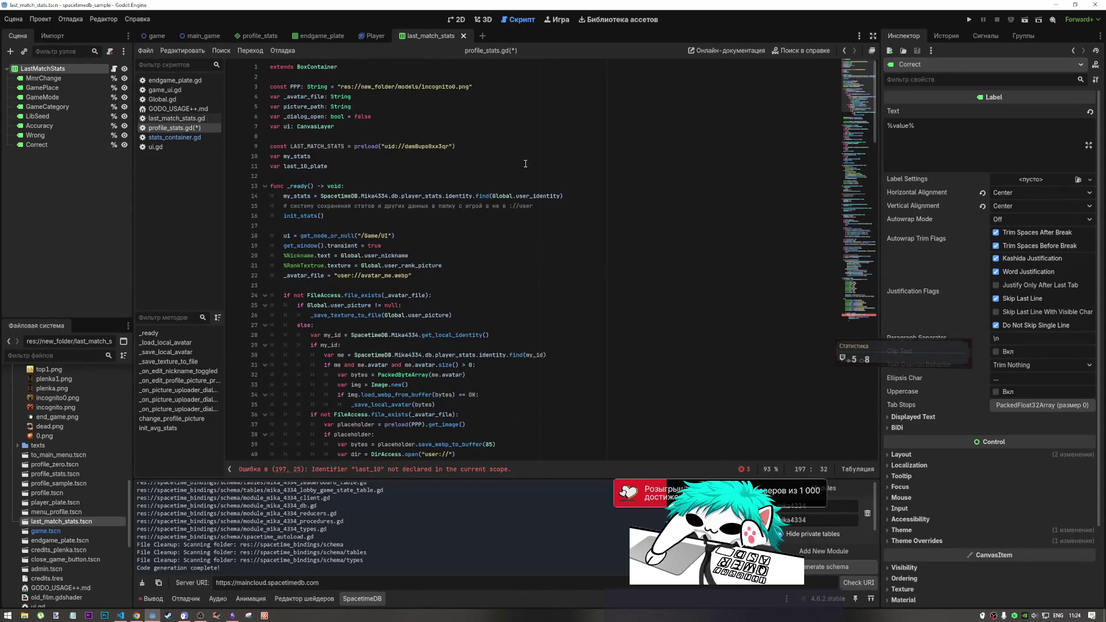
Change the for loop's source on line 197 from last_10 to my_stats.last_10_encoded.
left_click(856, 98)
left_click_drag(857, 98, 872, 312)
double_click(320, 156)
key("ctrl+c")
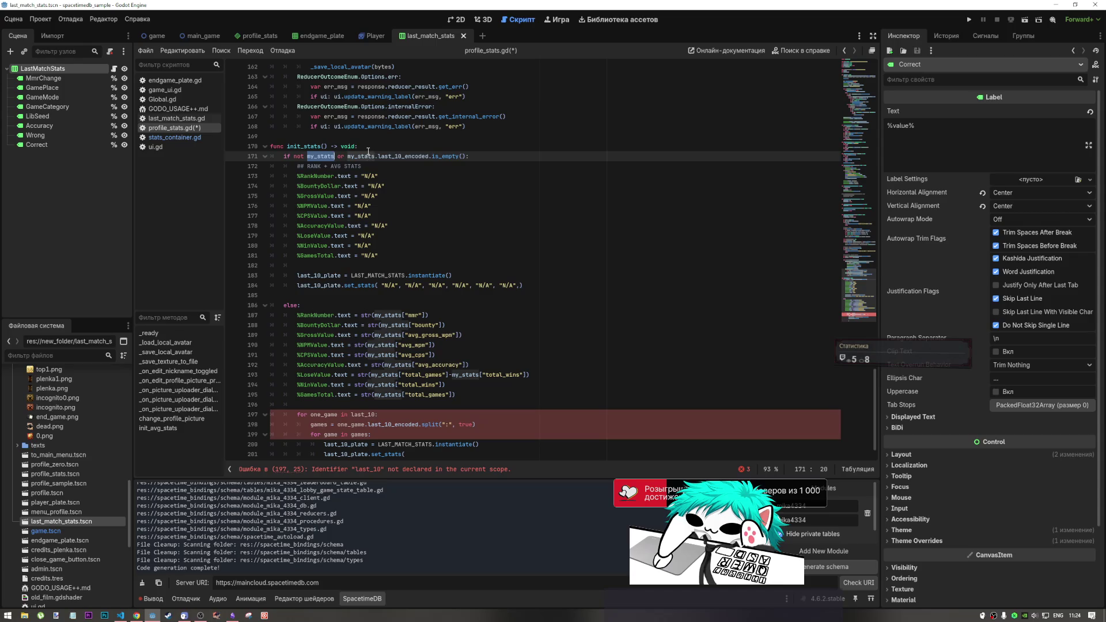
scroll(347, 361, "down", 1)
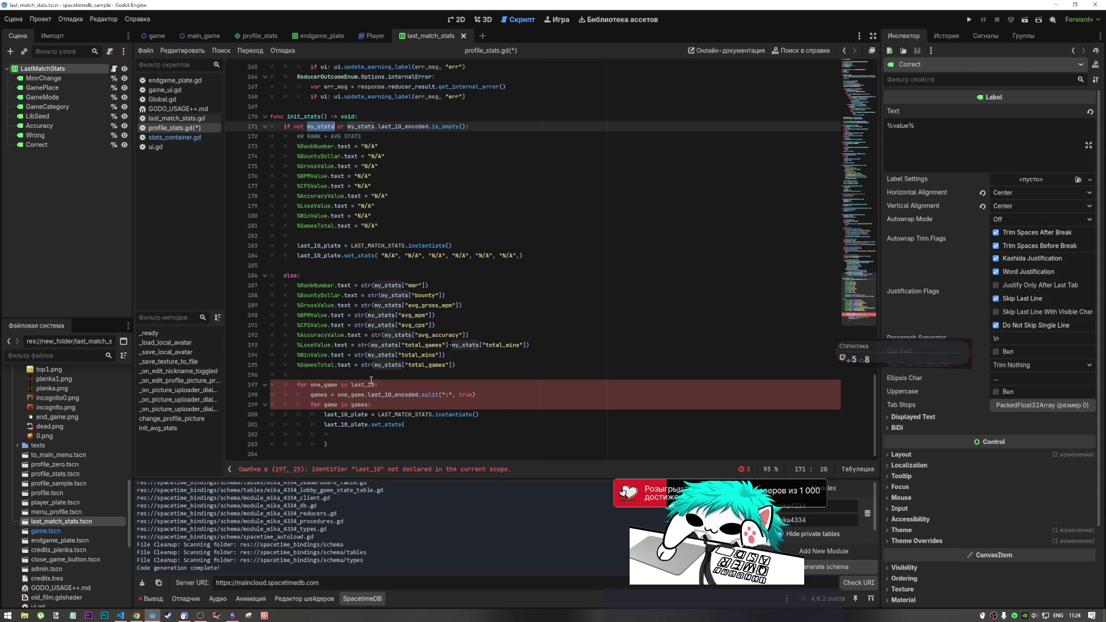
double_click(367, 385)
key("ctrl+v")
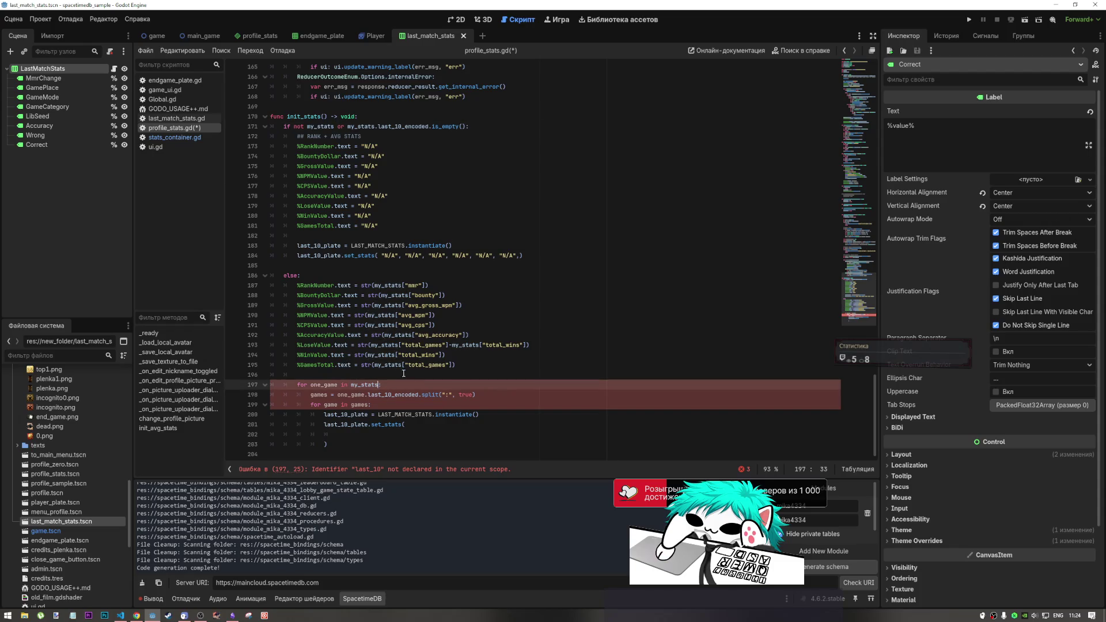
left_click_drag(429, 126, 374, 126)
key("ctrl+c")
left_click(380, 385)
key("ctrl+v")
mouse_move(433, 385)
left_mouse_down()
mouse_move(352, 387)
mouse_move(406, 386)
left_mouse_up()
left_click(444, 379)
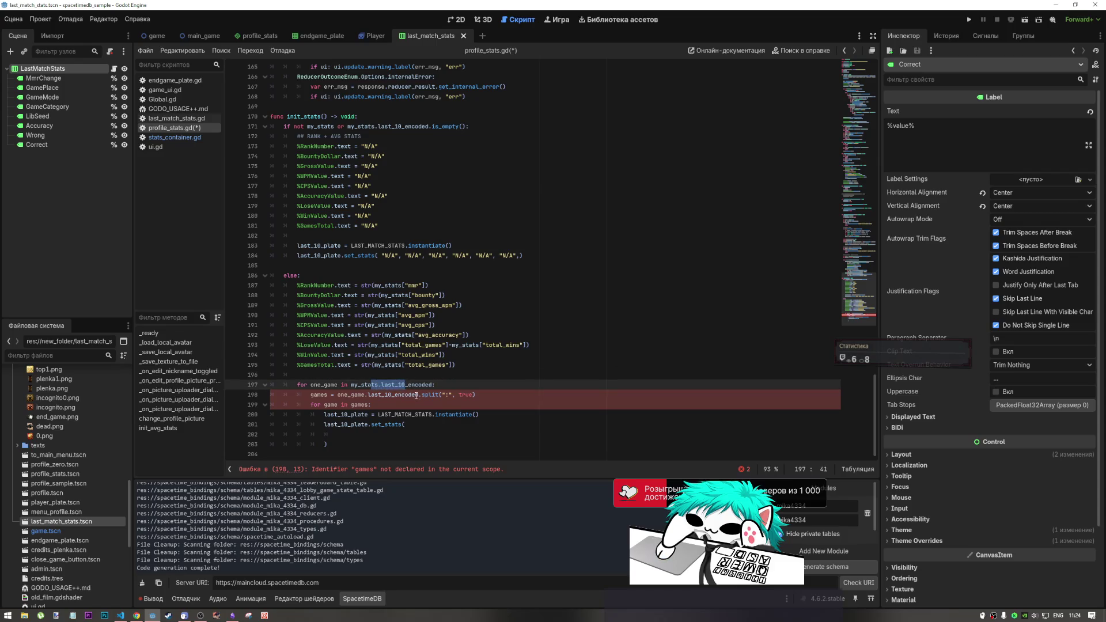
Delete the redundant .last_10_encoded after one_game on line 198.
left_click_drag(338, 396, 363, 397)
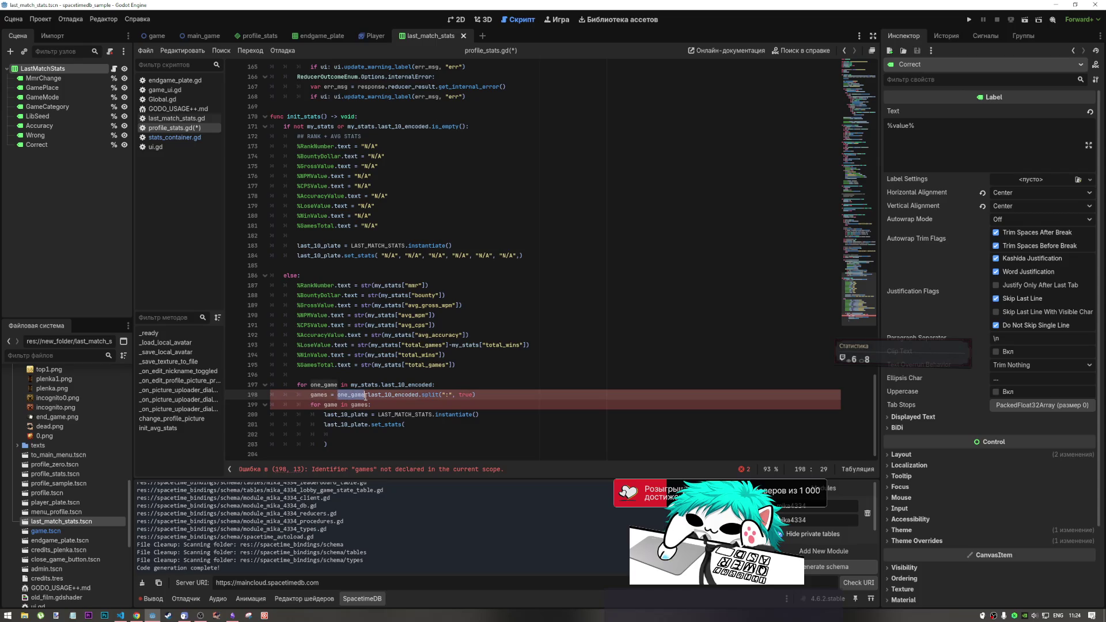
double_click(364, 396)
left_click_drag(365, 396, 419, 395)
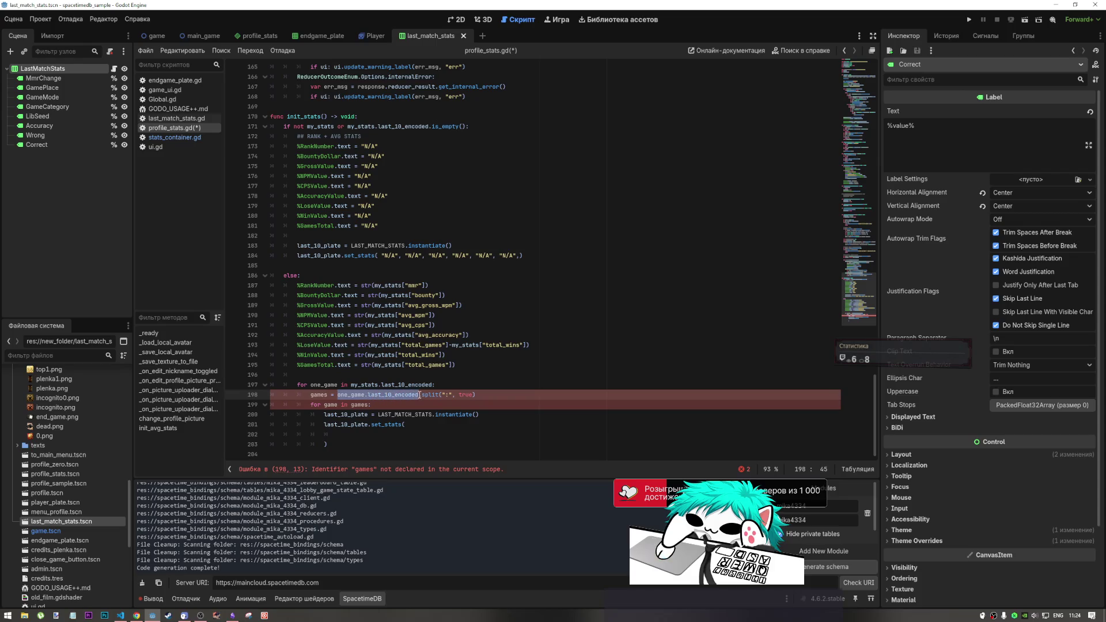
left_click(425, 384)
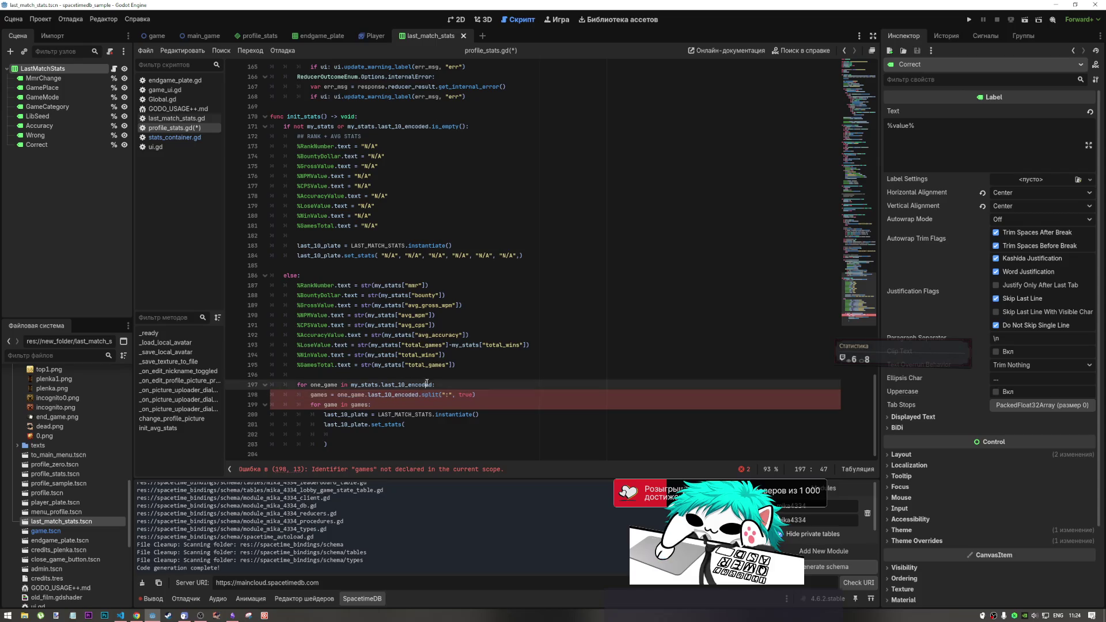
left_click_drag(434, 384, 388, 385)
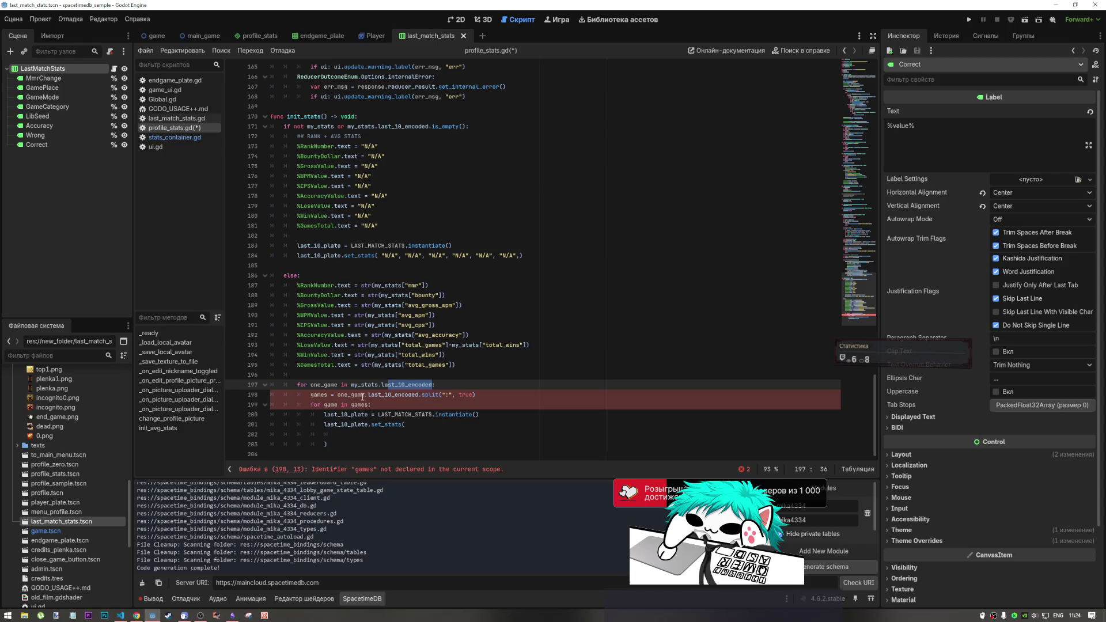
left_click_drag(420, 396, 365, 395)
key("BackSpace")
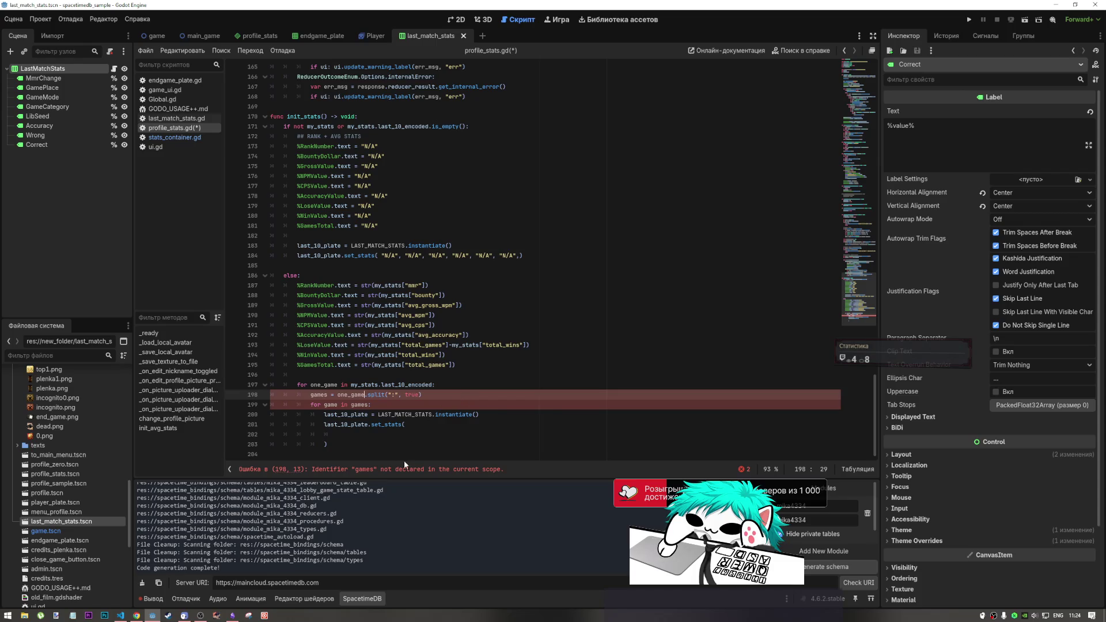
scroll(656, 333, "up", 1)
left_click_drag(858, 276, 843, 68)
left_click(352, 157)
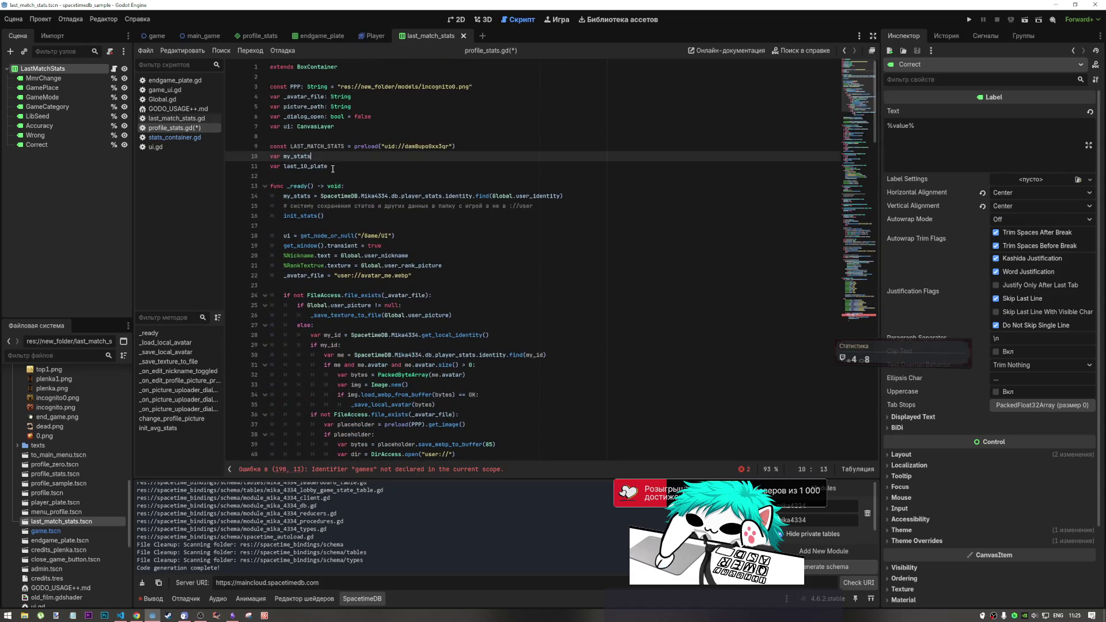
Declare var games on a new line after var my_stats.
key("Return")
type("var games")
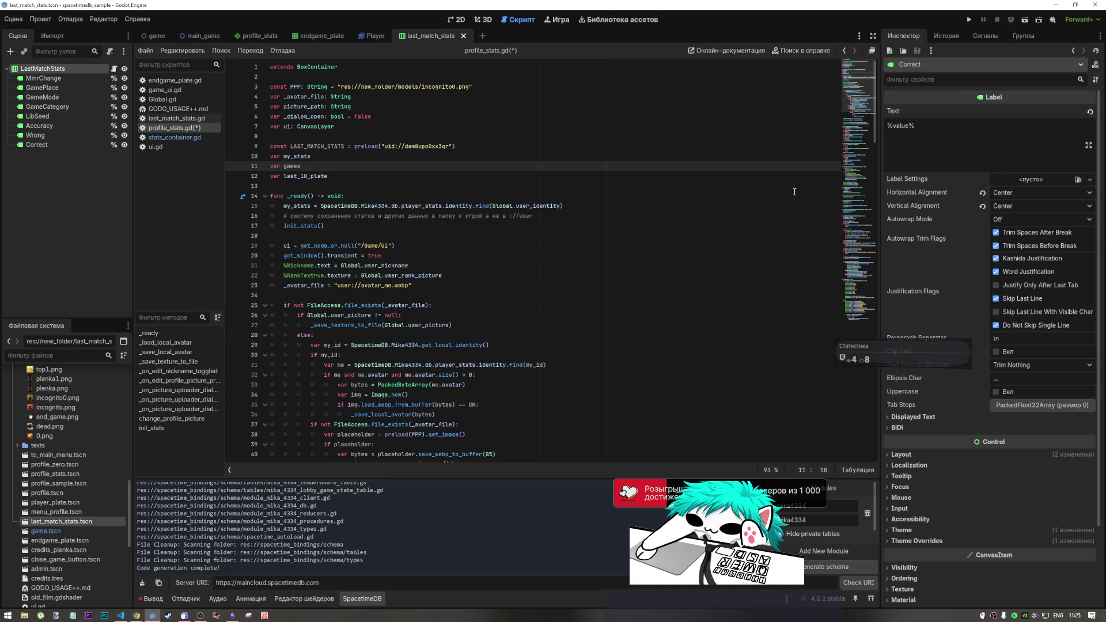
scroll(526, 105, "down", 3)
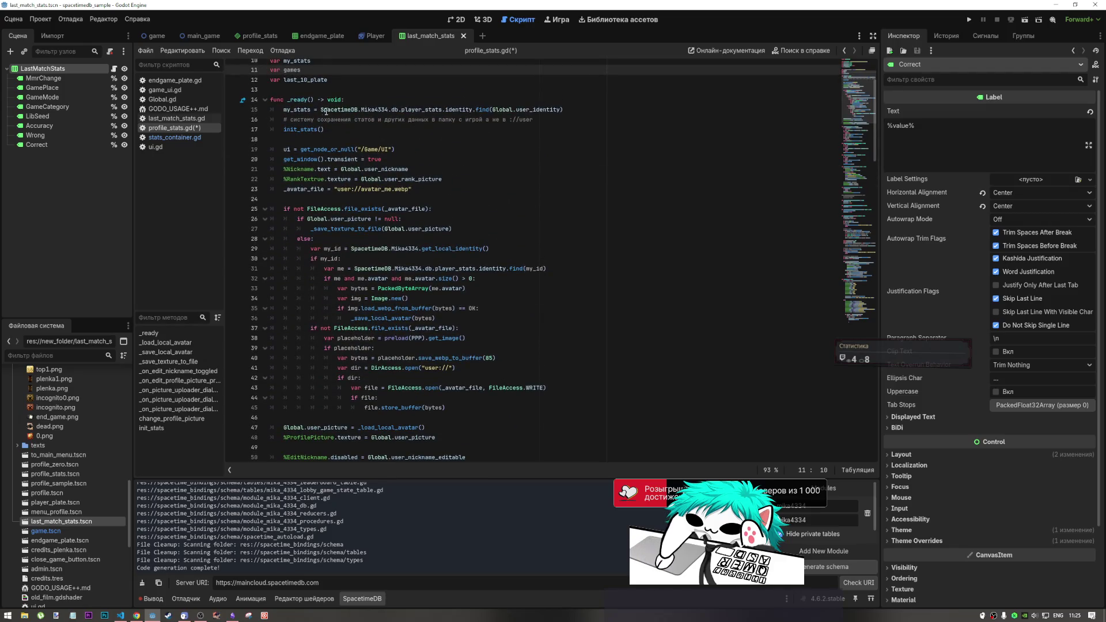
scroll(861, 148, "down", 1)
left_click_drag(861, 148, 858, 327)
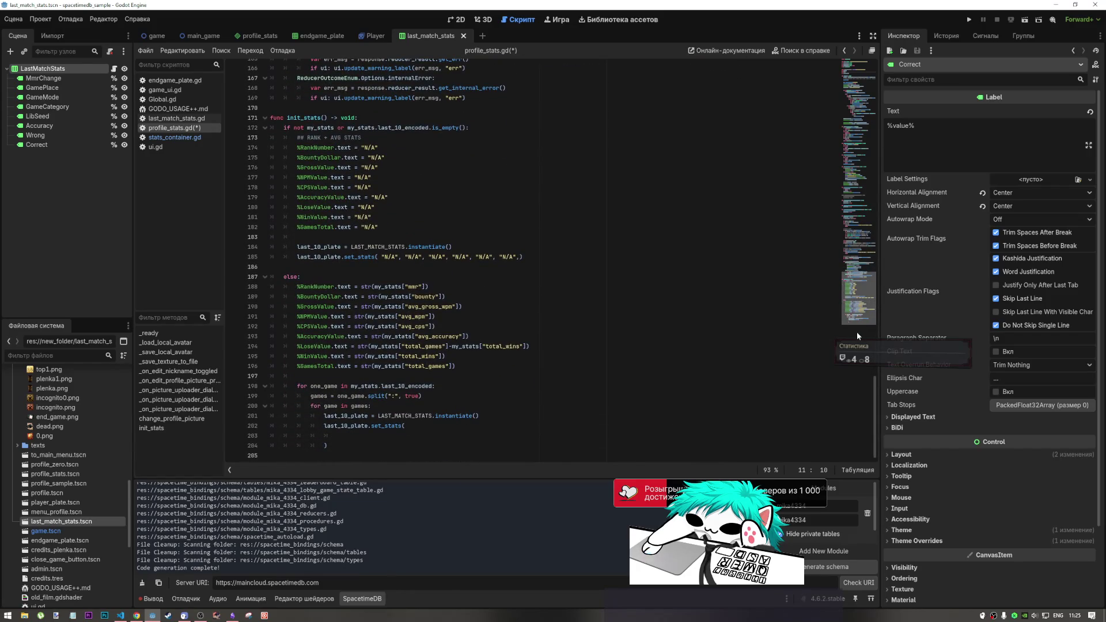
Append a .split(";") call to my_stats.last_10_encoded in the loop header and save.
left_click_drag(434, 386, 351, 387)
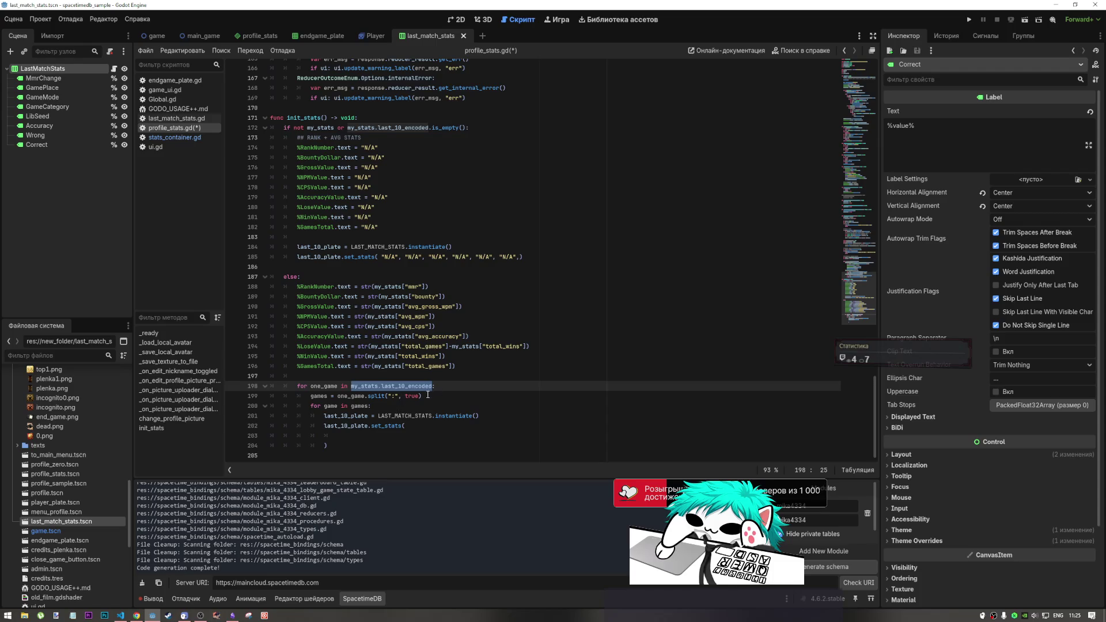
left_click_drag(423, 396, 369, 396)
key("ctrl+c")
left_click(434, 386)
key("ctrl+v")
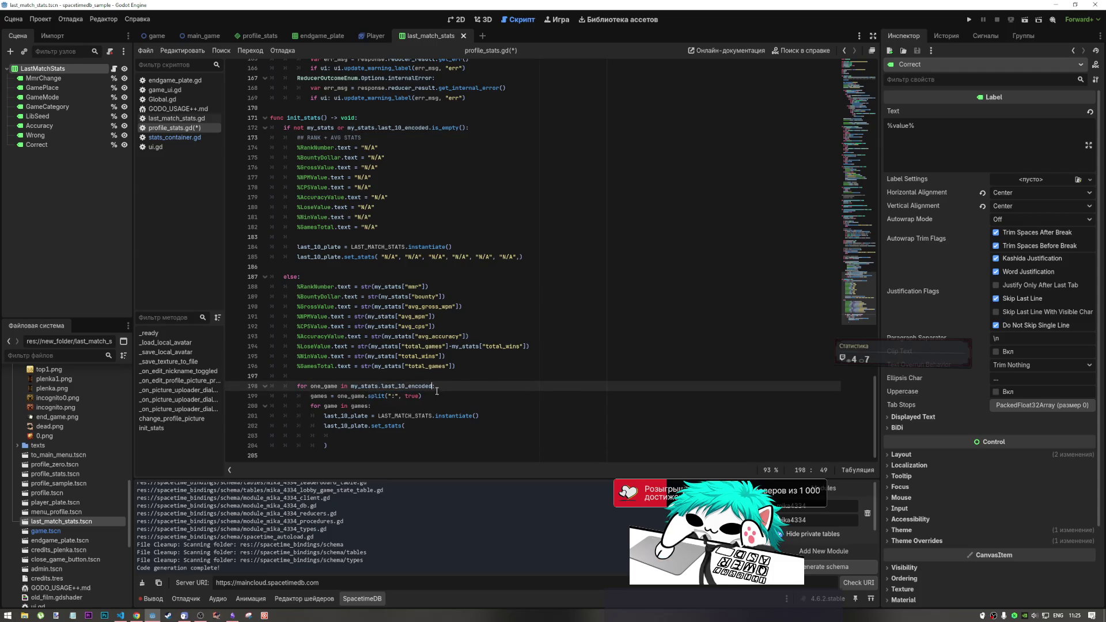
key("ctrl+z")
type(".")
key("ctrl+v")
left_click(460, 388)
type(";")
key("End")
key("ctrl+s")
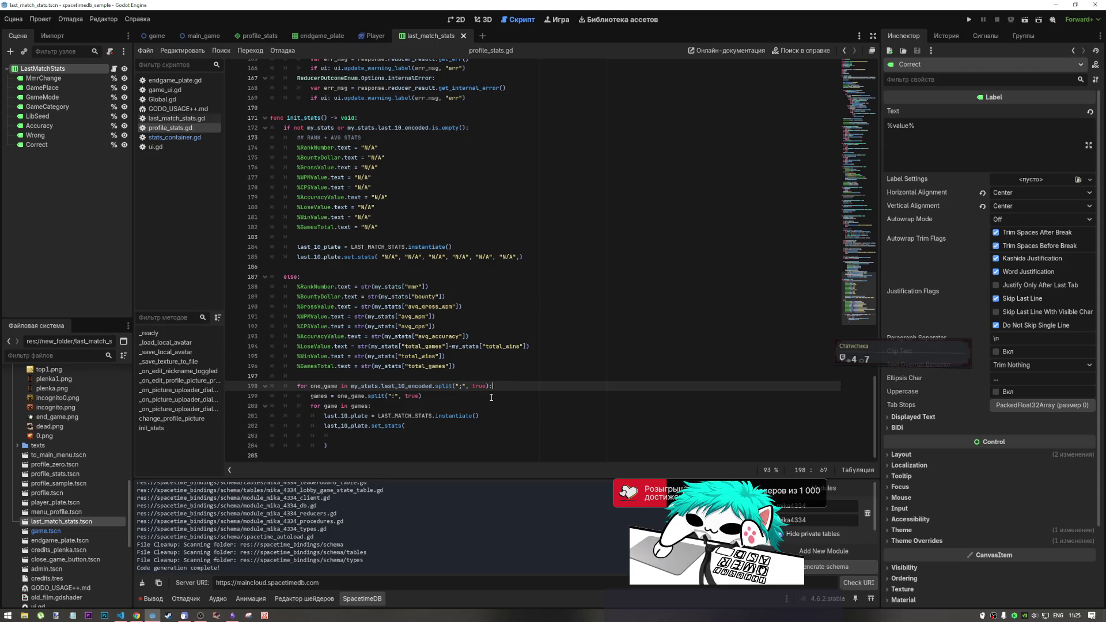
Copy the placeholder set_stats line with its N/A arguments and switch to VS Code.
left_click_drag(464, 128, 347, 128)
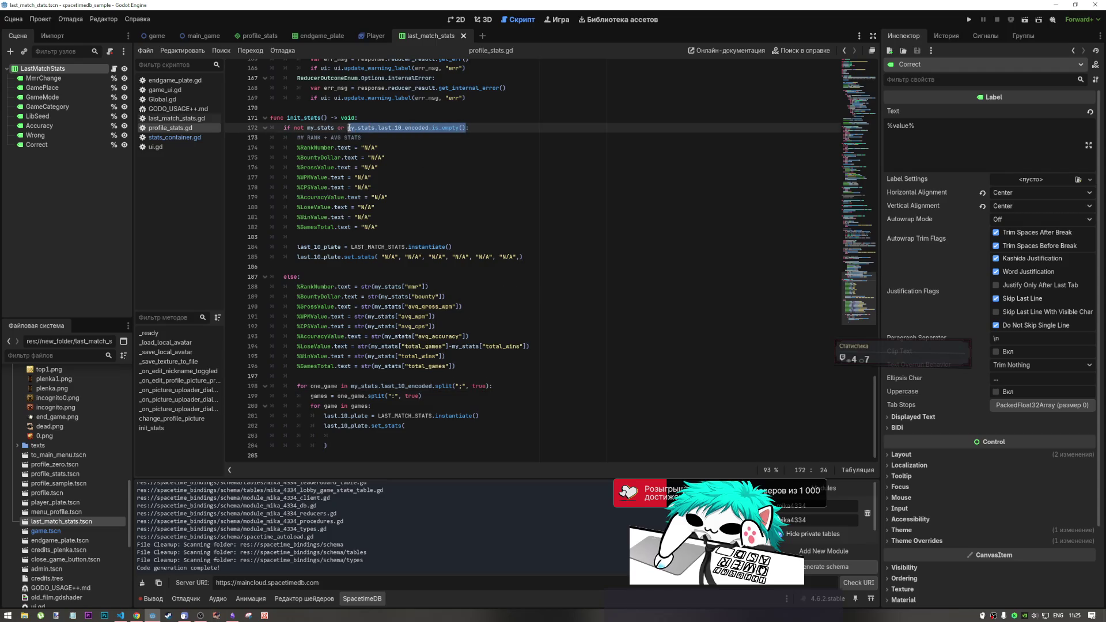
left_click(351, 247)
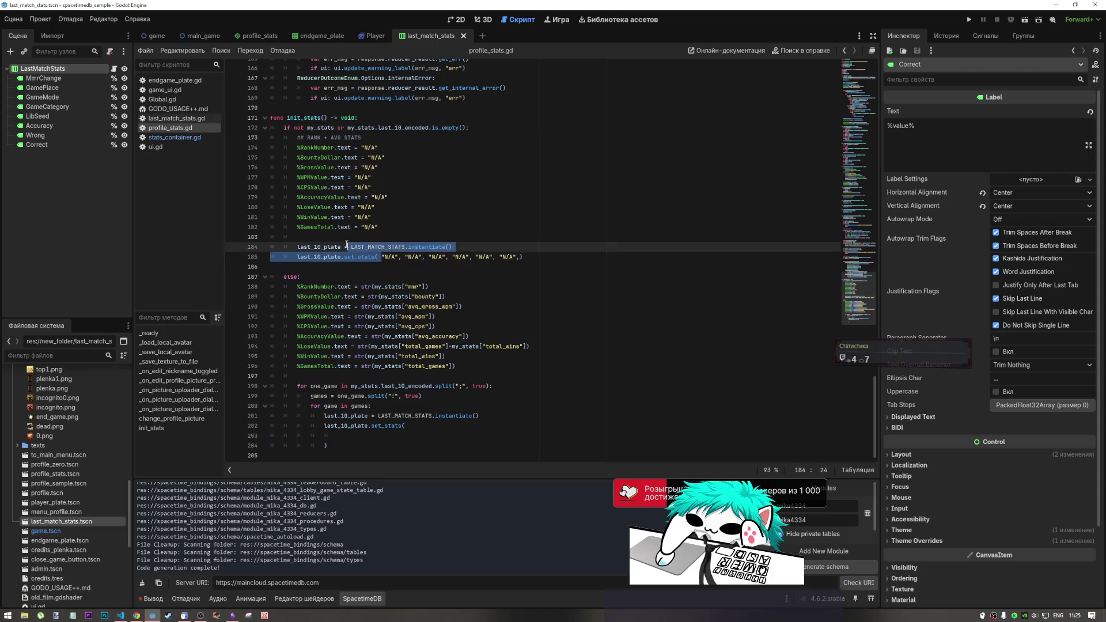
left_click(439, 267)
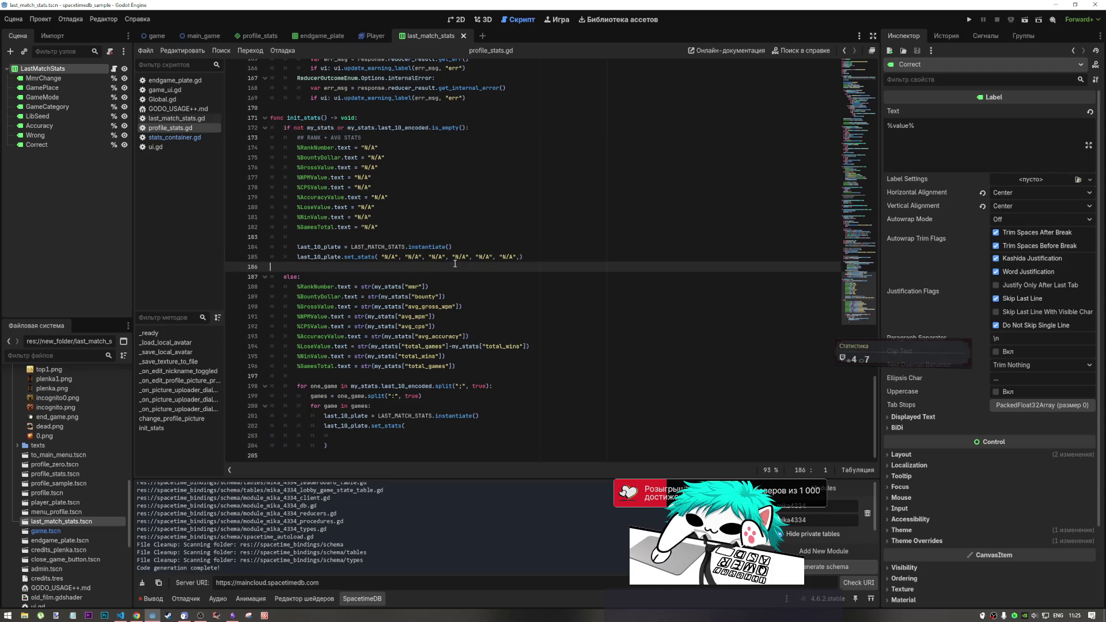
left_click_drag(522, 257, 381, 258)
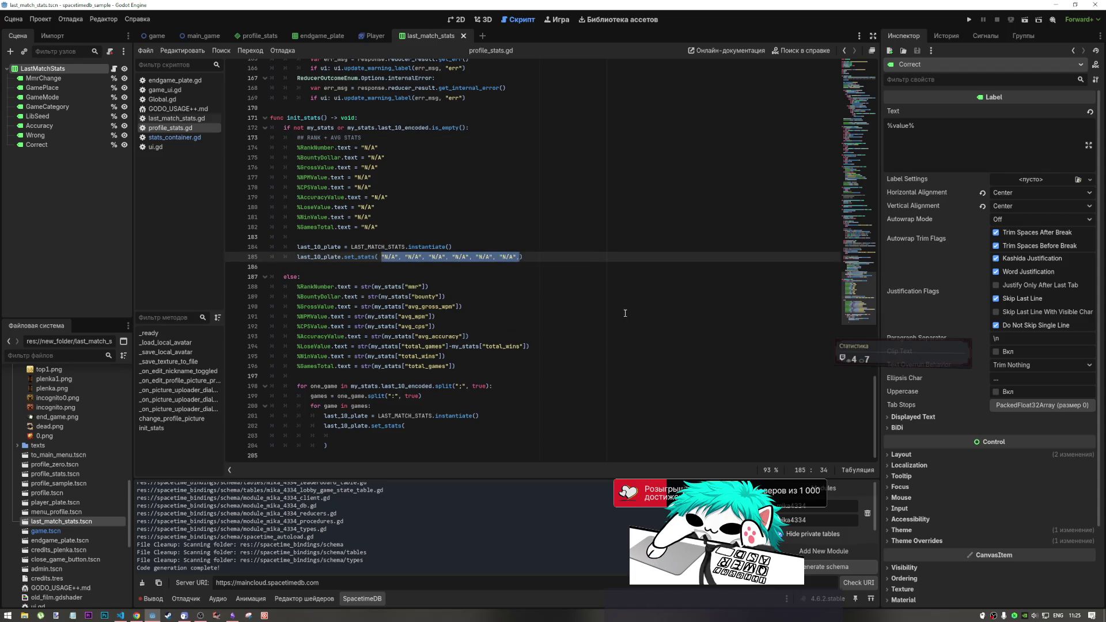
key("BackSpace")
key("Return")
left_click_drag(323, 277, 292, 257)
key("ctrl+z")
key("ctrl+z")
key("ctrl+z")
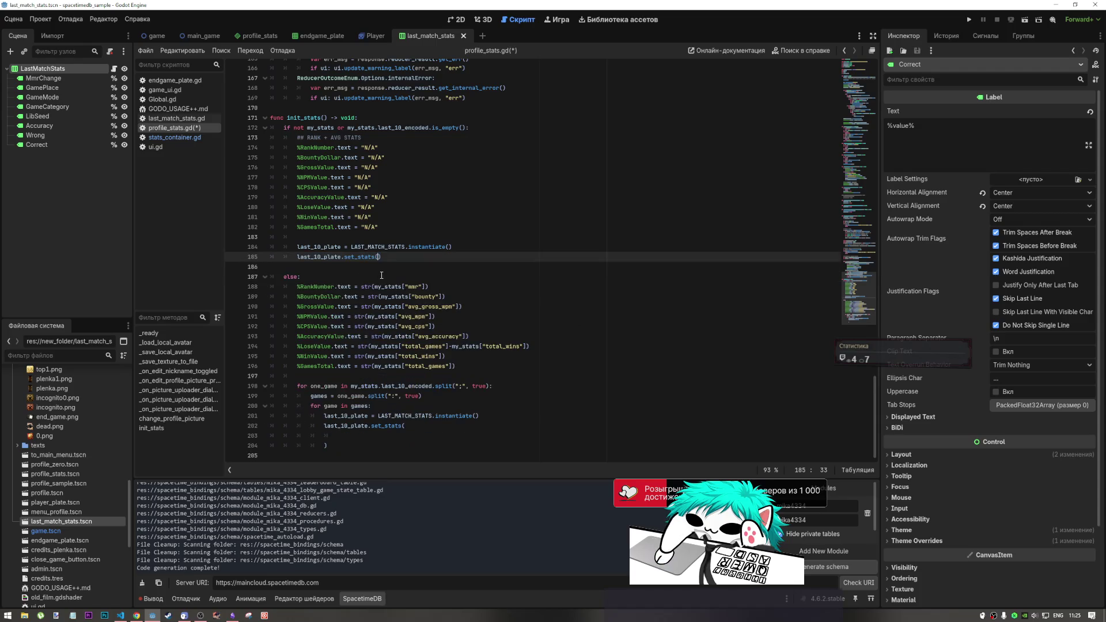
key("ctrl+z")
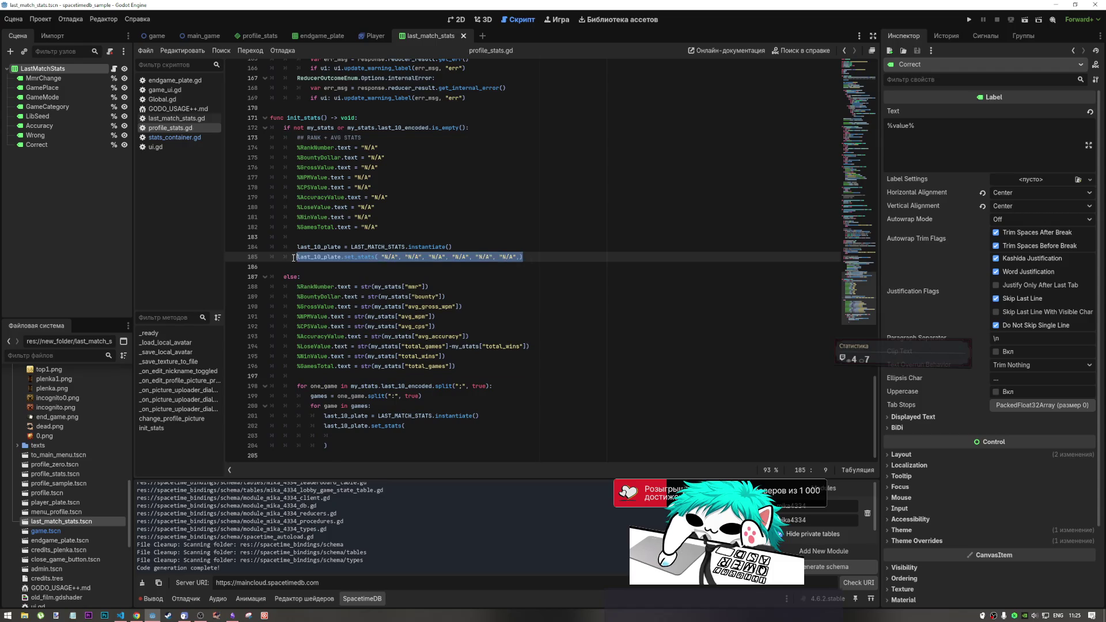
mouse_move(121, 615)
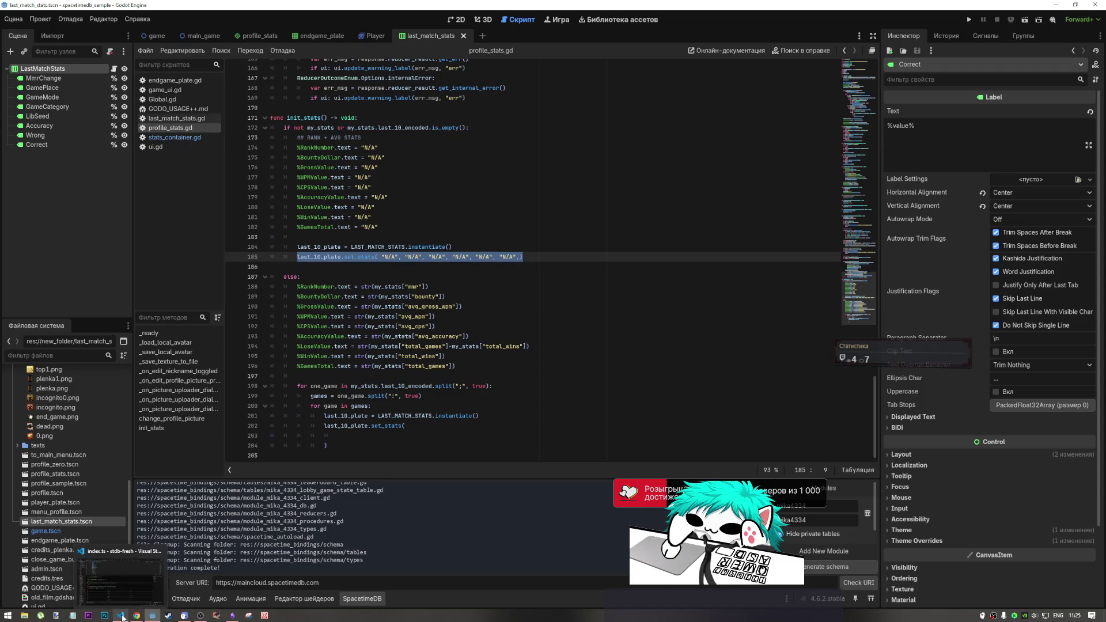
left_click(126, 596)
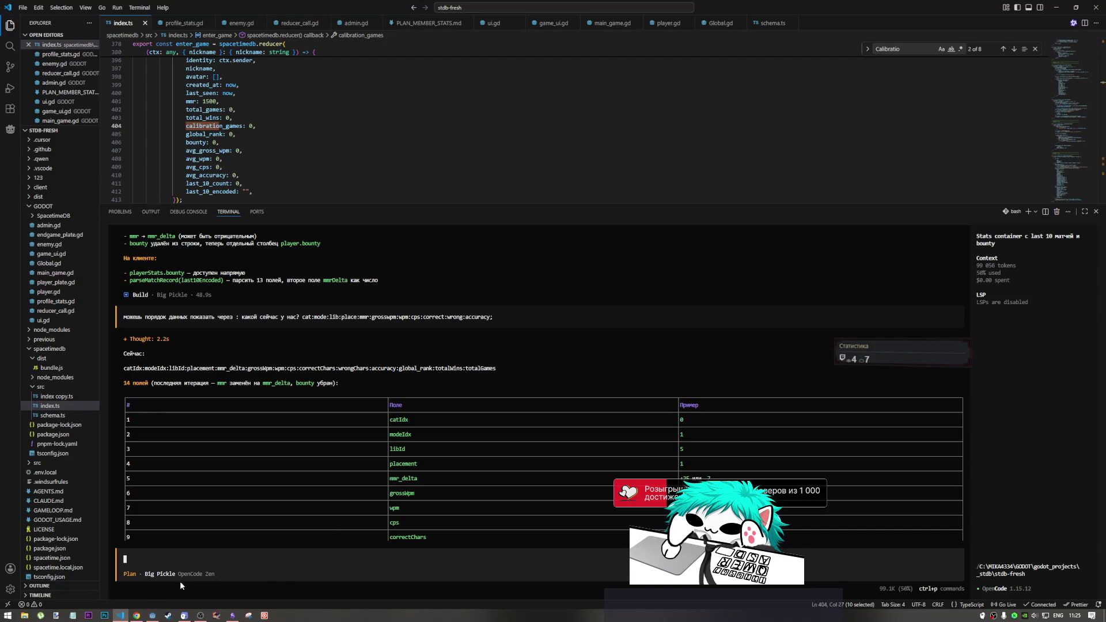
Open the DeepSeek chat tab in Chrome and choose Instant mode.
left_click(136, 615)
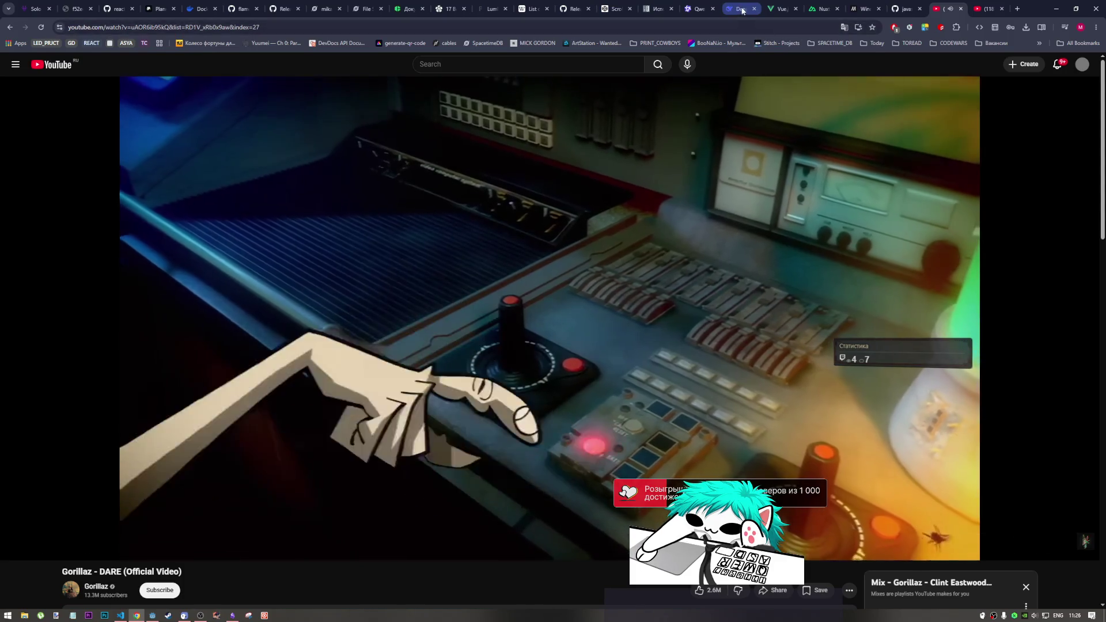
left_click(738, 9)
left_click(634, 296)
left_click(576, 295)
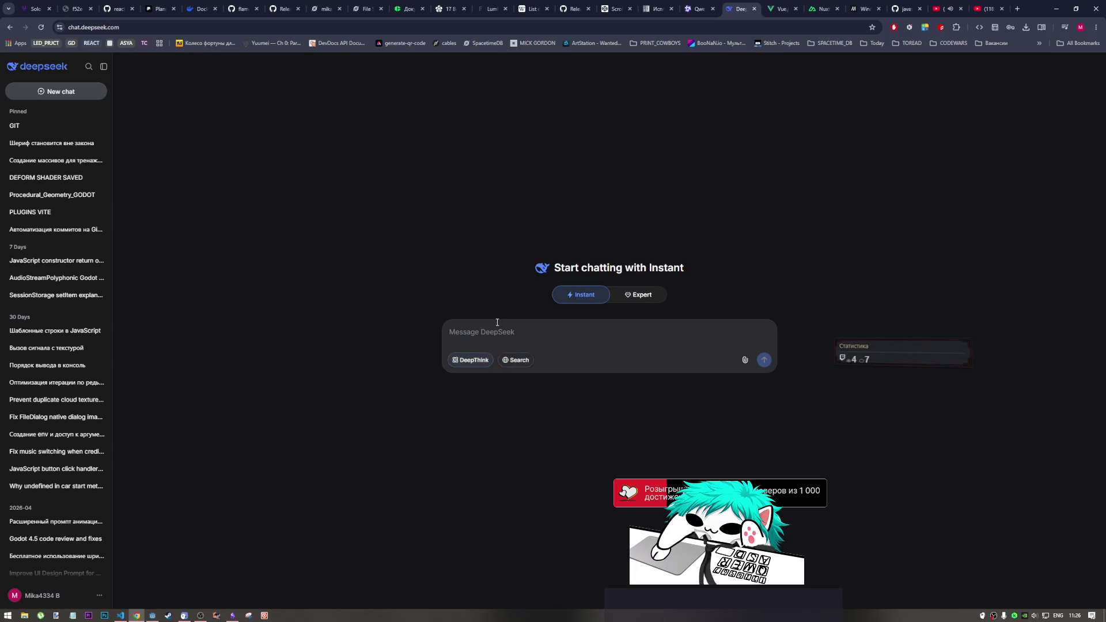
Ask DeepSeek in Russian how to iterate over all the pasted set_stats arguments, then read the reply.
type("rfr ghj")
key("BackSpace")
key("BackSpace")
key("BackSpace")
key("alt+shift")
type("как проитерироваться срзау по все")
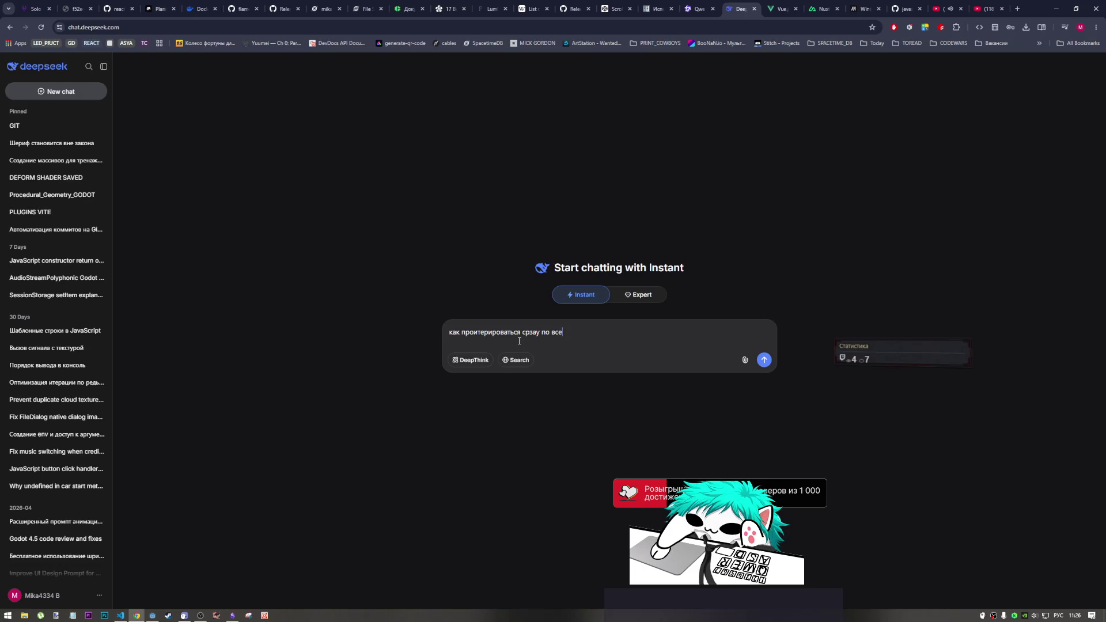
type("м годот")
key("shift+Return")
key("ctrl+v")
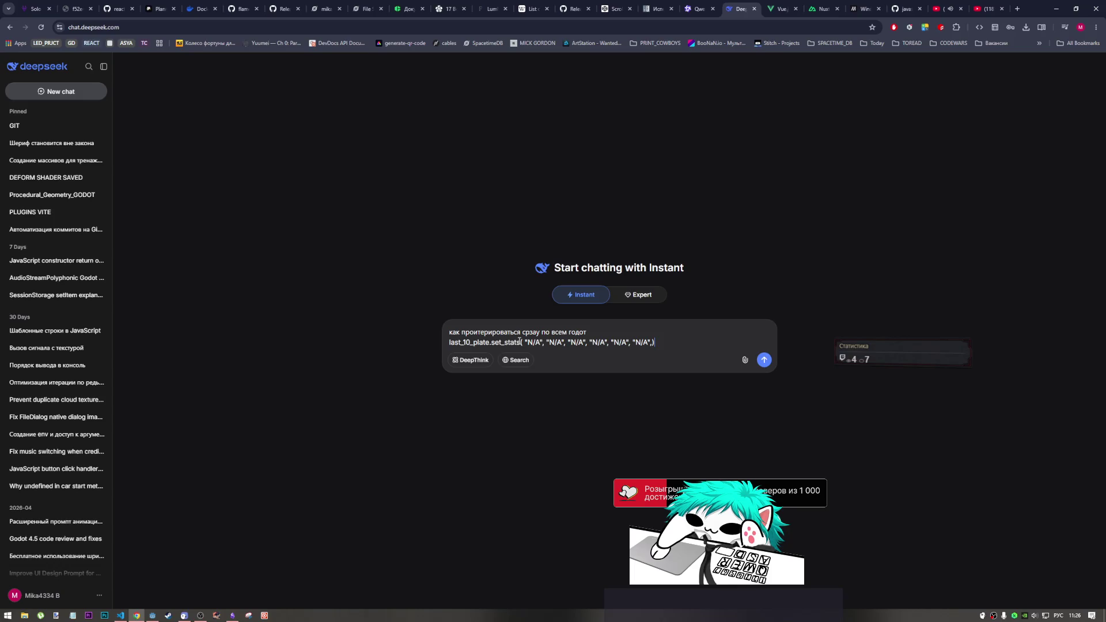
key("Return")
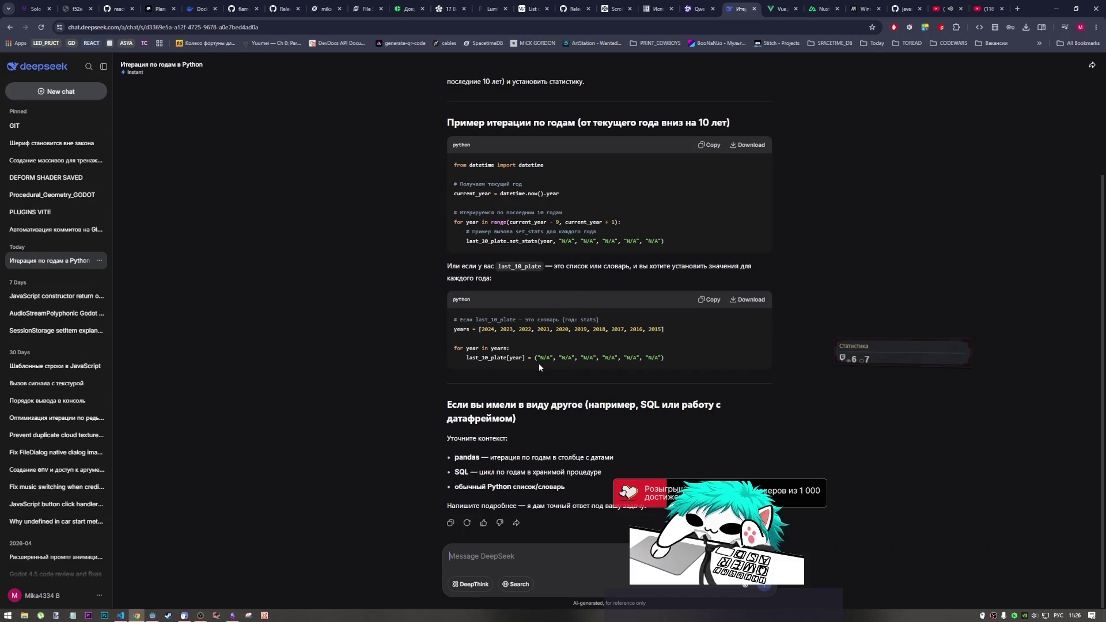
scroll(525, 358, "up", 2)
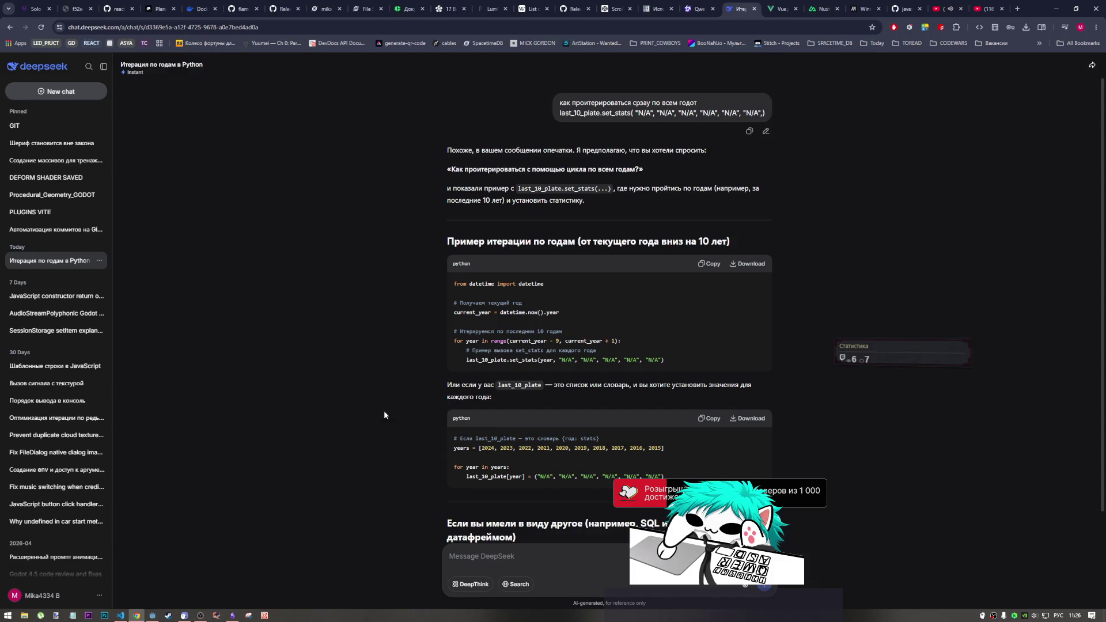
left_click(121, 614)
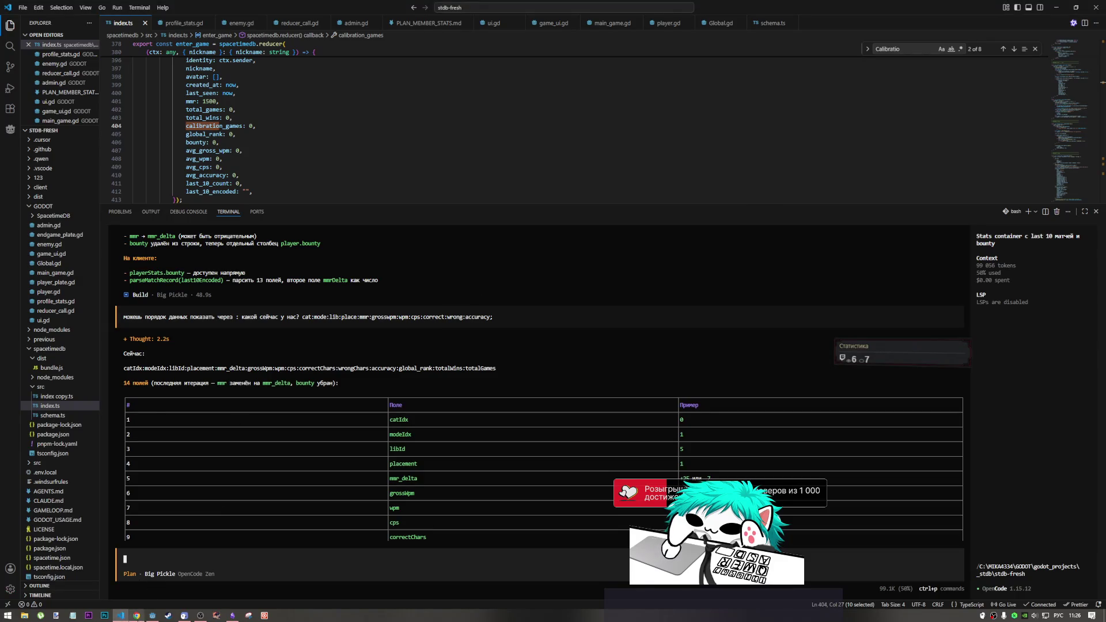
Insert a blank line below the placeholder set_stats call in Godot.
left_click(136, 616)
left_click(153, 616)
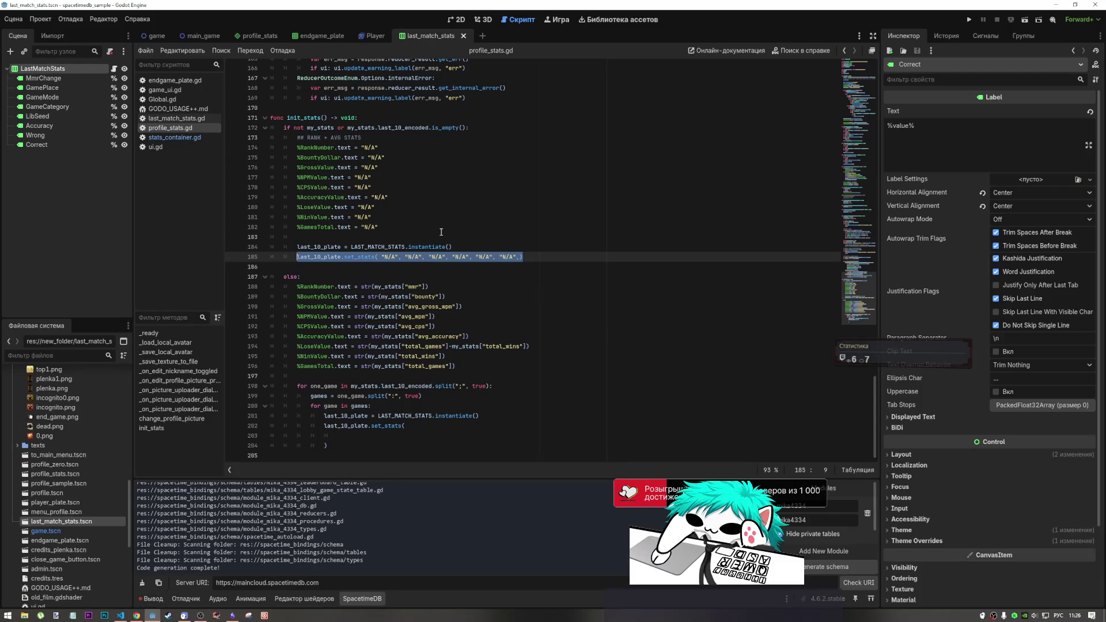
left_click(522, 268)
left_click_drag(522, 258, 380, 257)
key("Return")
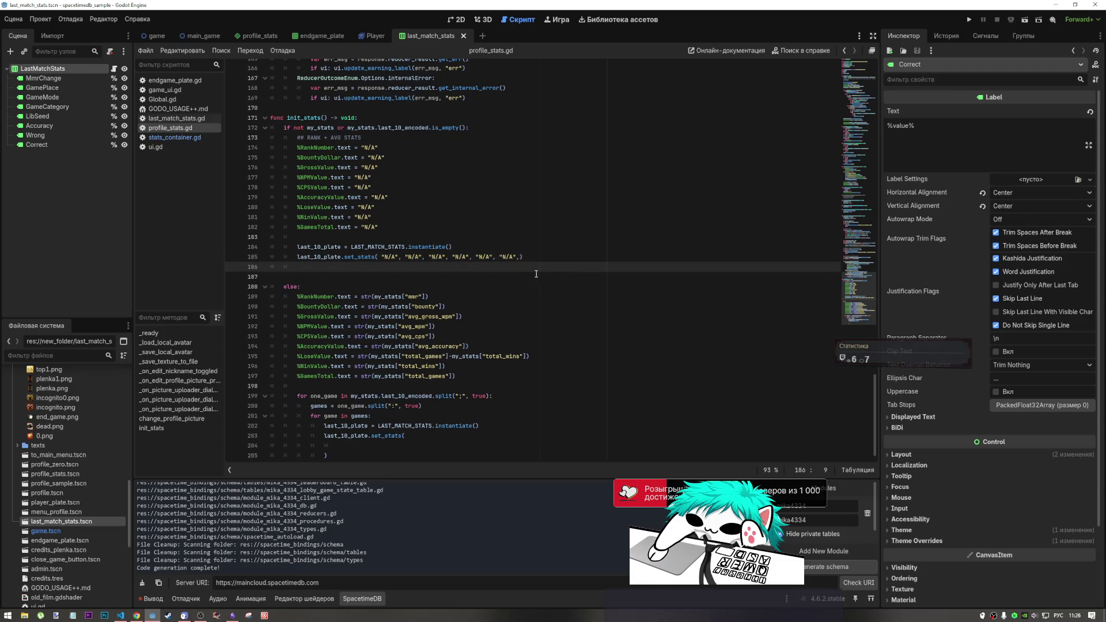
Review the 14-field table in VS Code, highlighting '14 полей', then return to Godot.
left_click(120, 615)
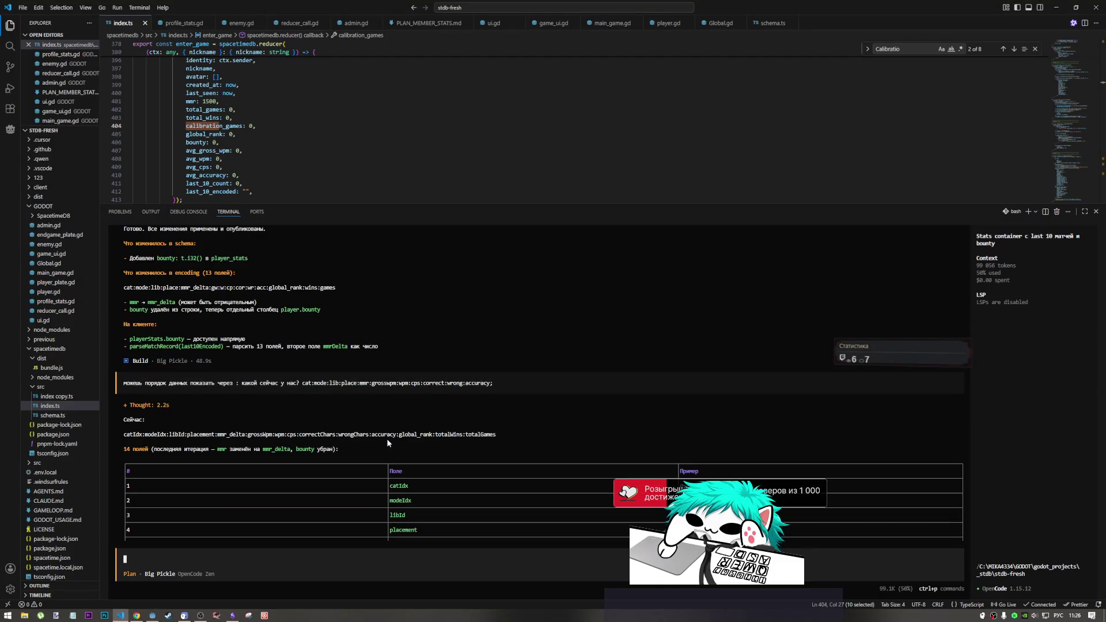
left_click_drag(261, 347, 300, 350)
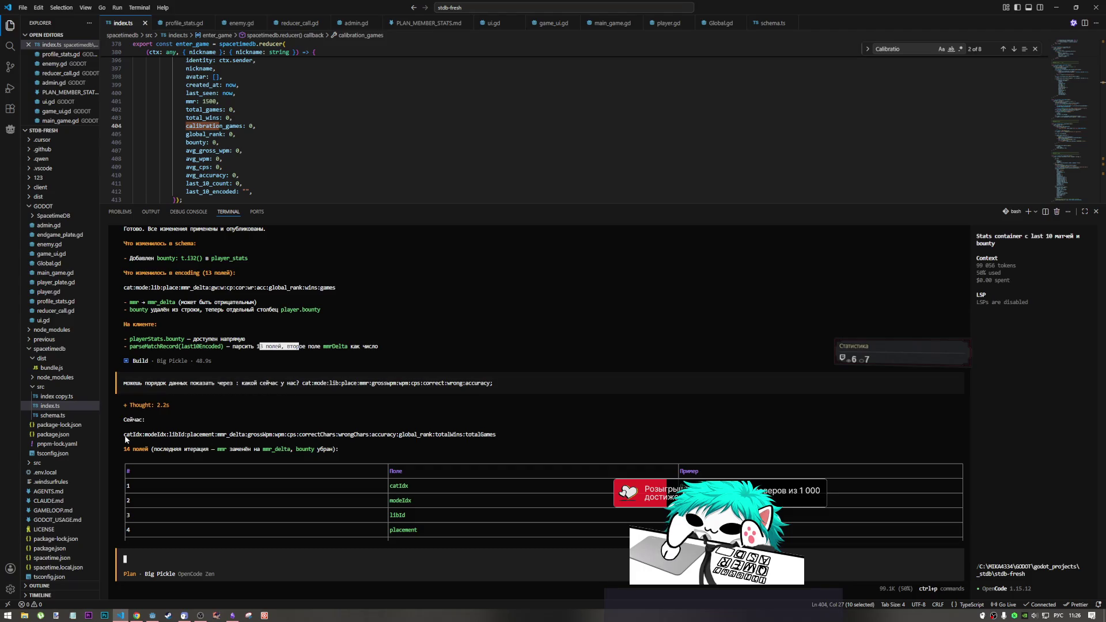
double_click(144, 450)
scroll(257, 451, "down", 3)
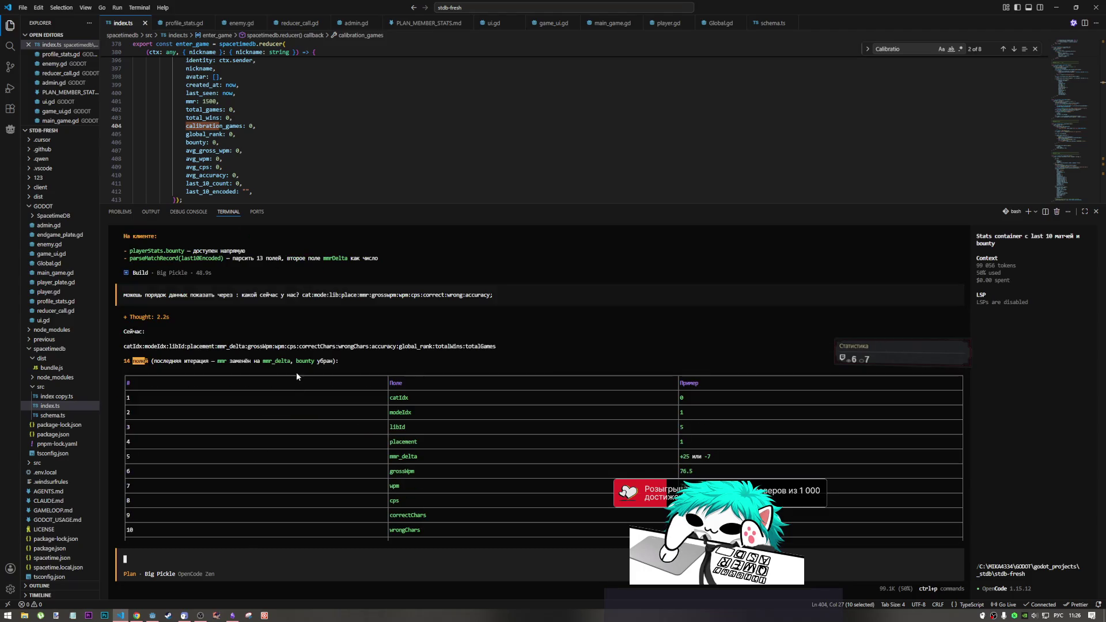
scroll(297, 374, "down", 3)
key("alt+Tab")
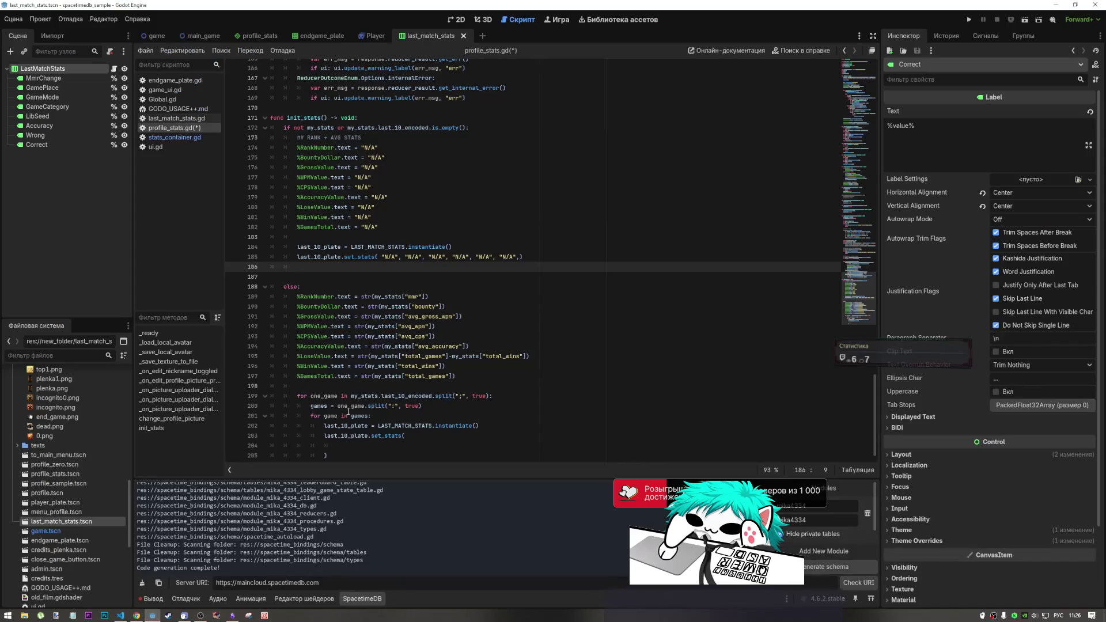
Double the set_stats placeholder to 14 "N/A" arguments and save the script.
left_click_drag(518, 256, 382, 256)
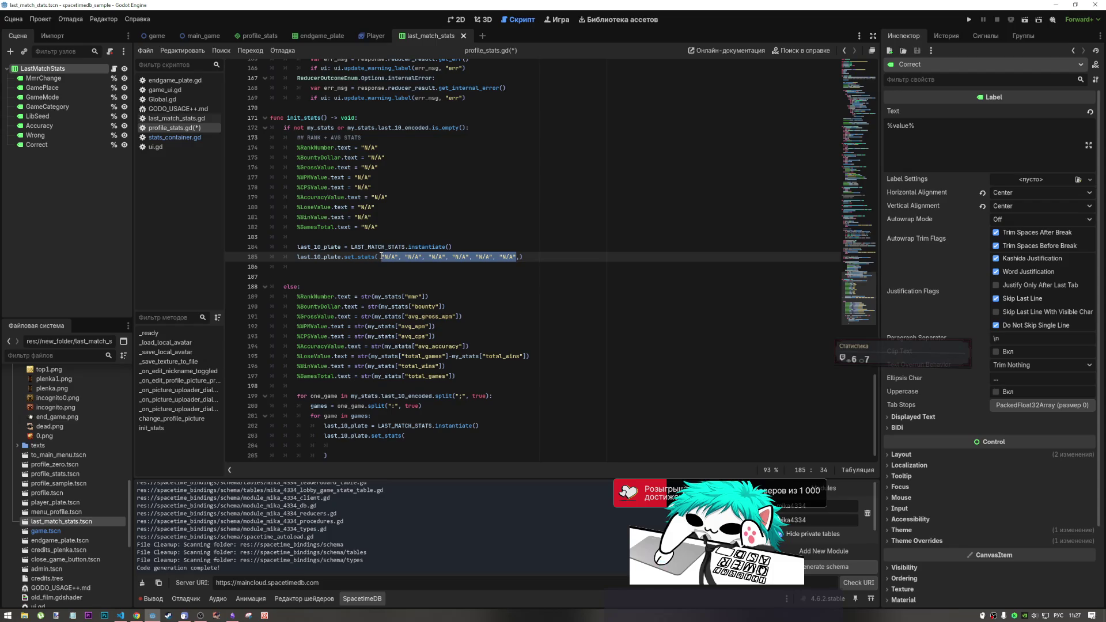
left_click(381, 256)
left_click_drag(521, 256, 385, 258)
left_click(519, 257)
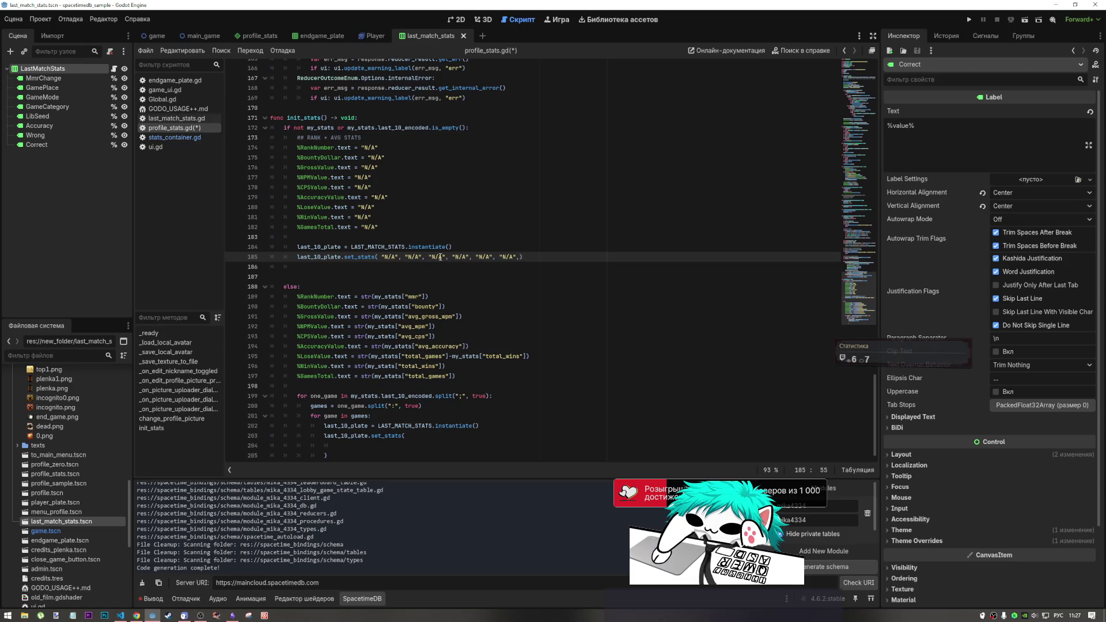
mouse_move(518, 257)
left_mouse_down()
mouse_move(369, 257)
mouse_move(383, 257)
left_mouse_up()
key("ctrl+c")
left_click(520, 257)
key("ctrl+v")
key("ctrl+c")
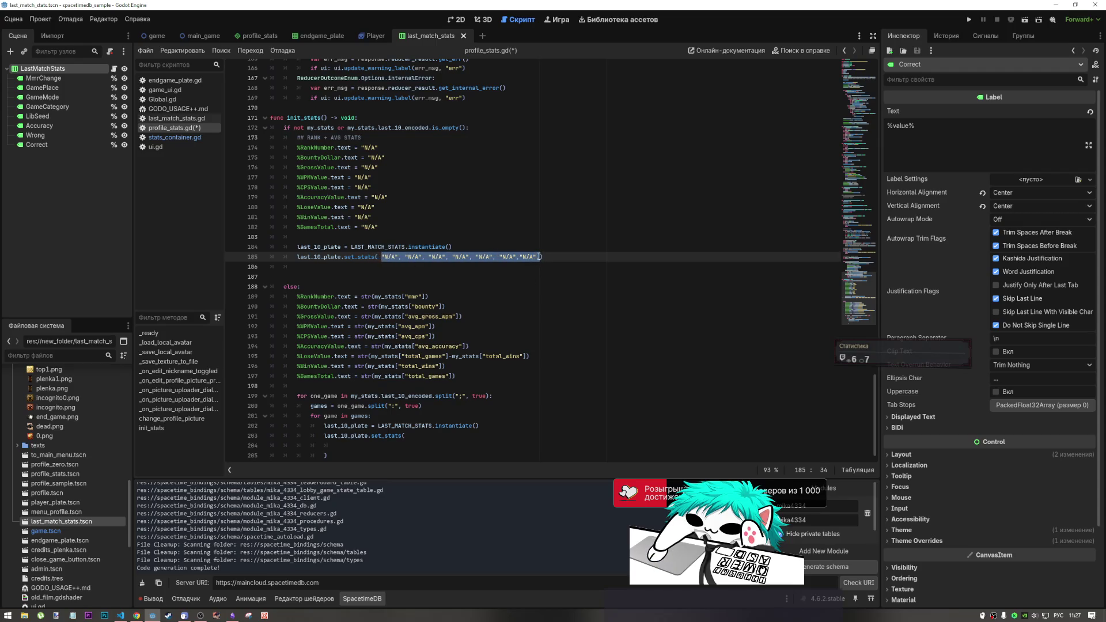
left_click(541, 257)
key("ctrl+v")
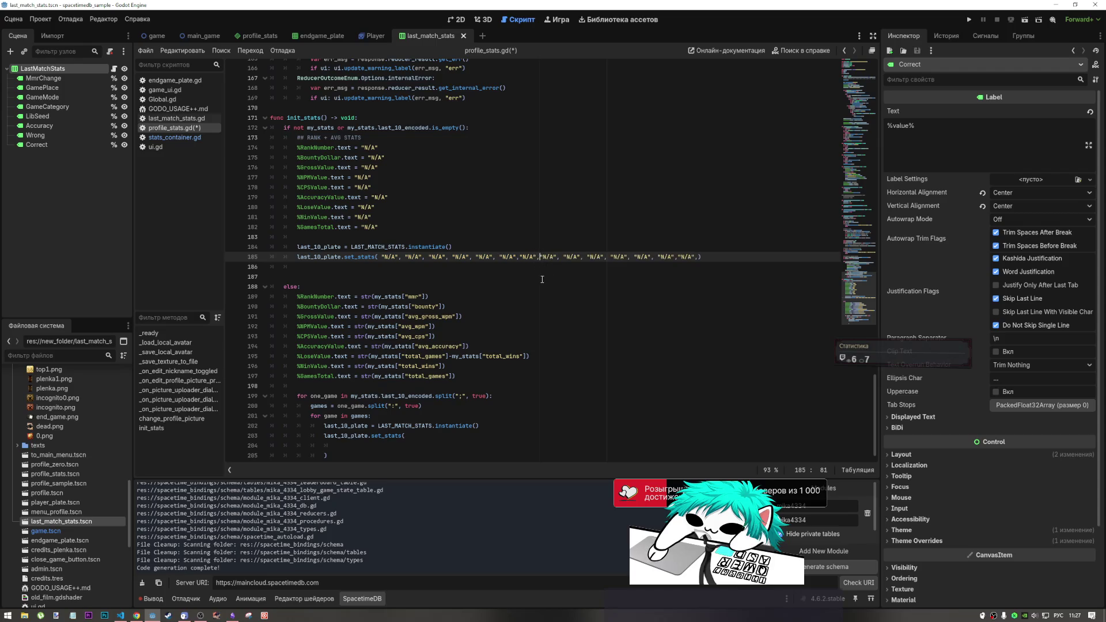
key("ctrl+s")
Remove the extra space after the opening bracket of the placeholder set_stats call.
left_click(386, 276)
left_click(381, 257)
key("BackSpace")
left_click(436, 277)
scroll(408, 307, "down", 1)
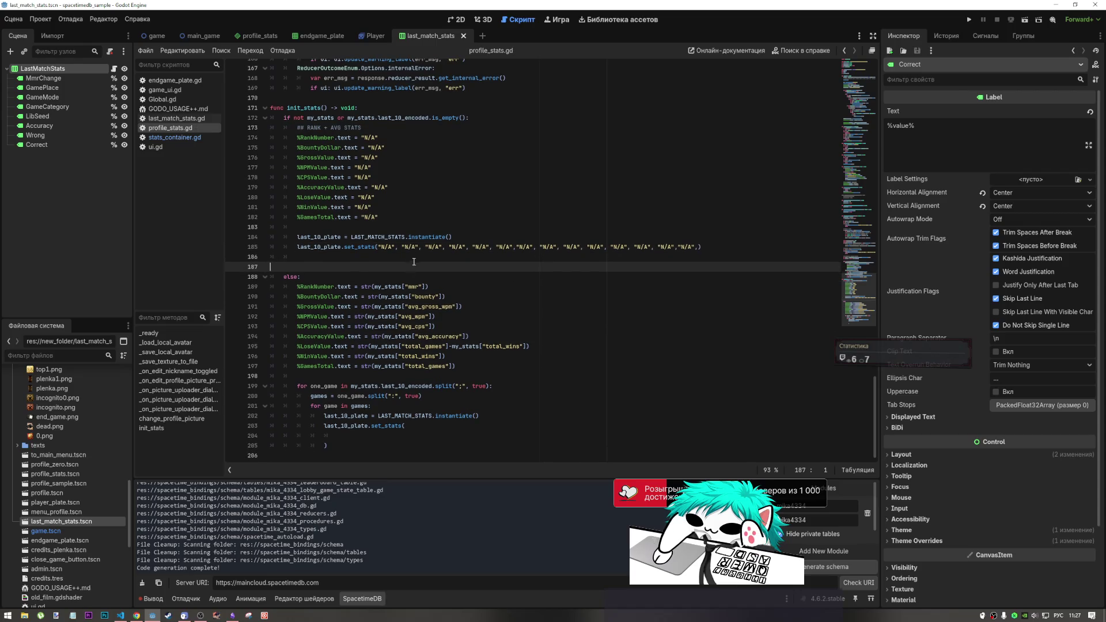
left_click(409, 433)
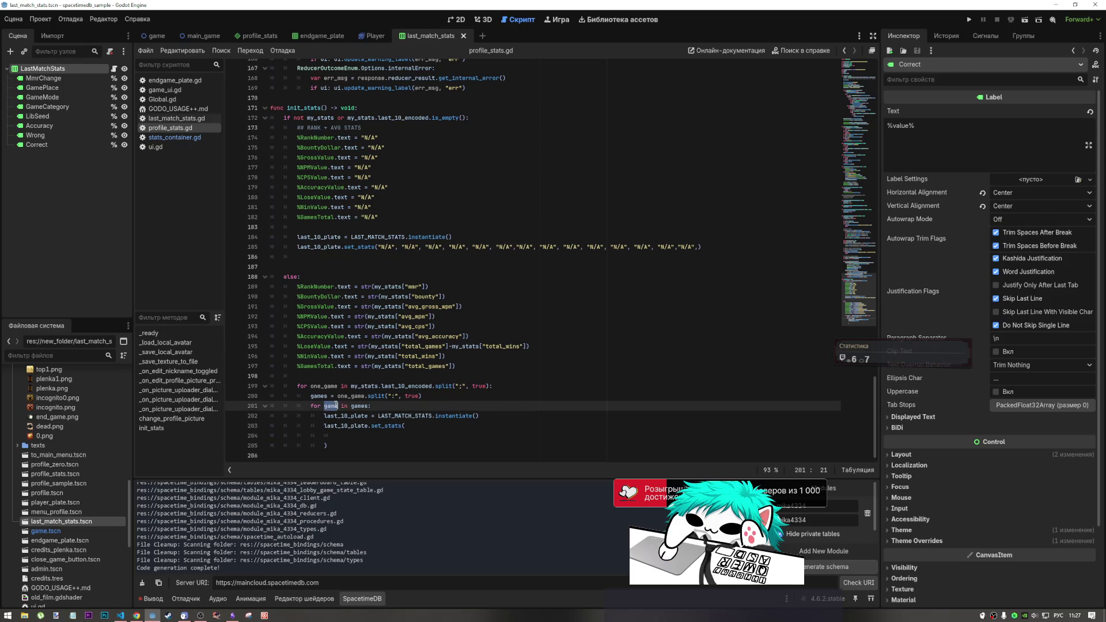
Start the loop's last_10_plate.set_stats( call with game[, fixing the keyboard layout along the way.
left_click(351, 426)
left_click(361, 436)
type("game")
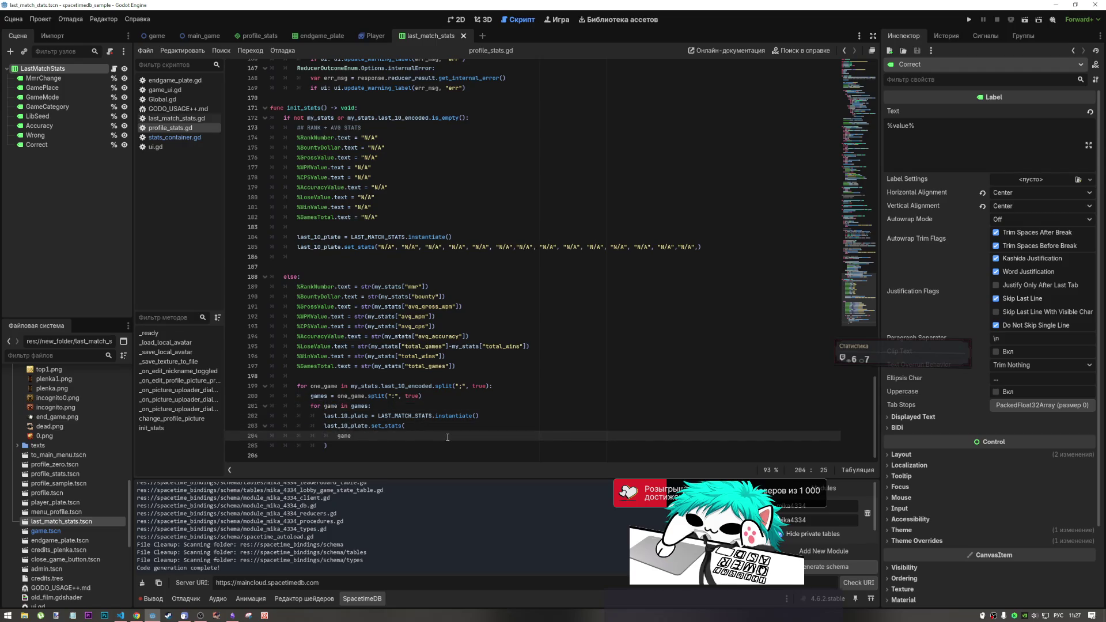
type("xь")
key("alt+shift")
type("e")
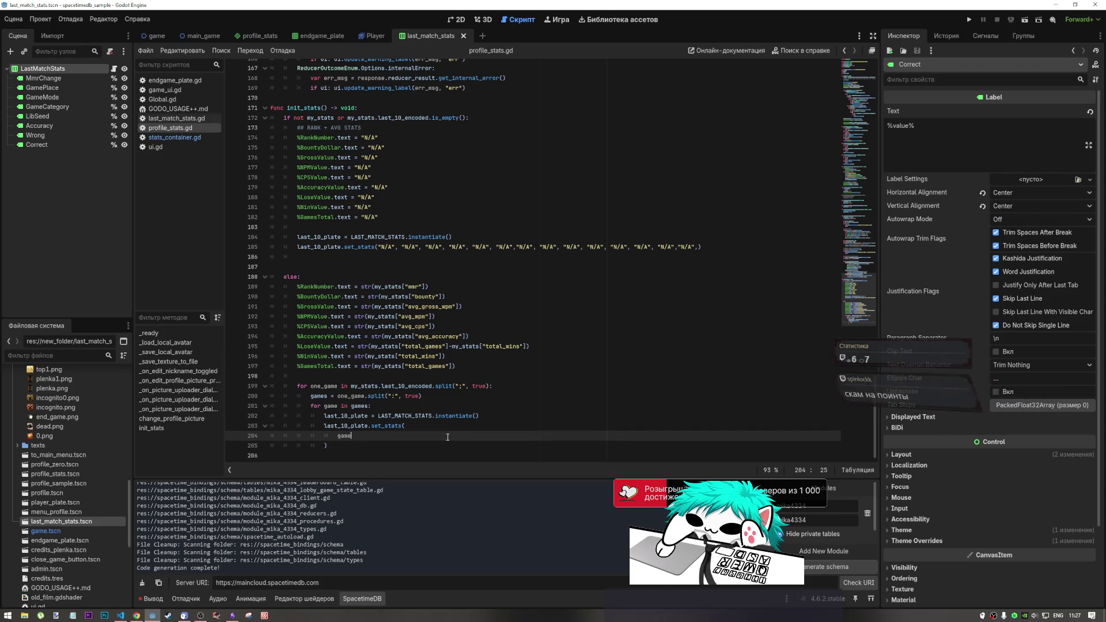
type("p")
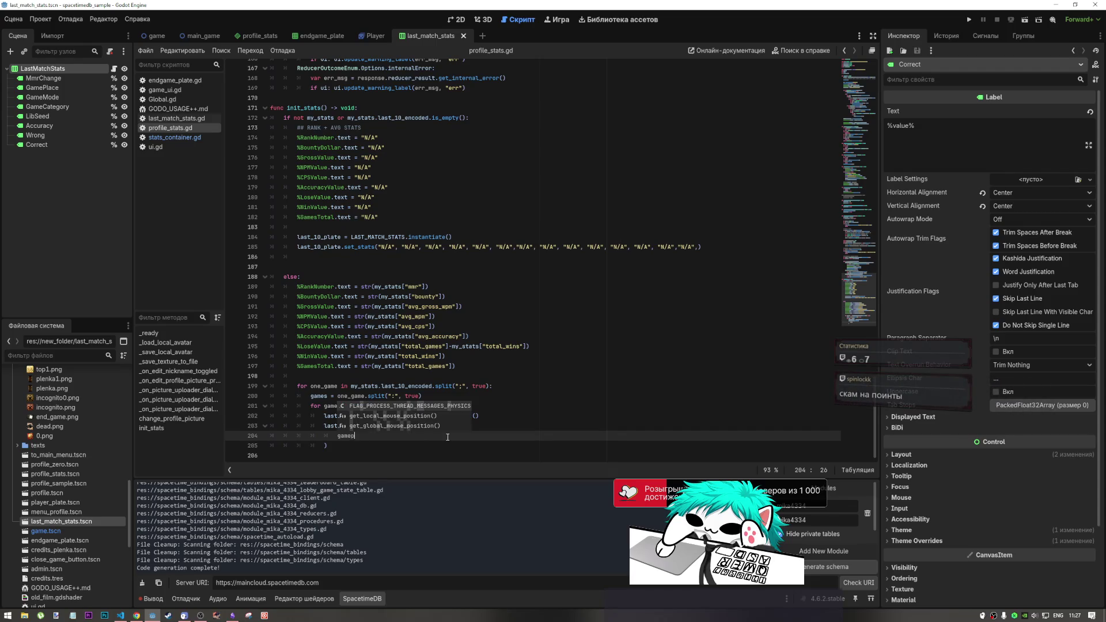
key("BackSpace")
type("[")
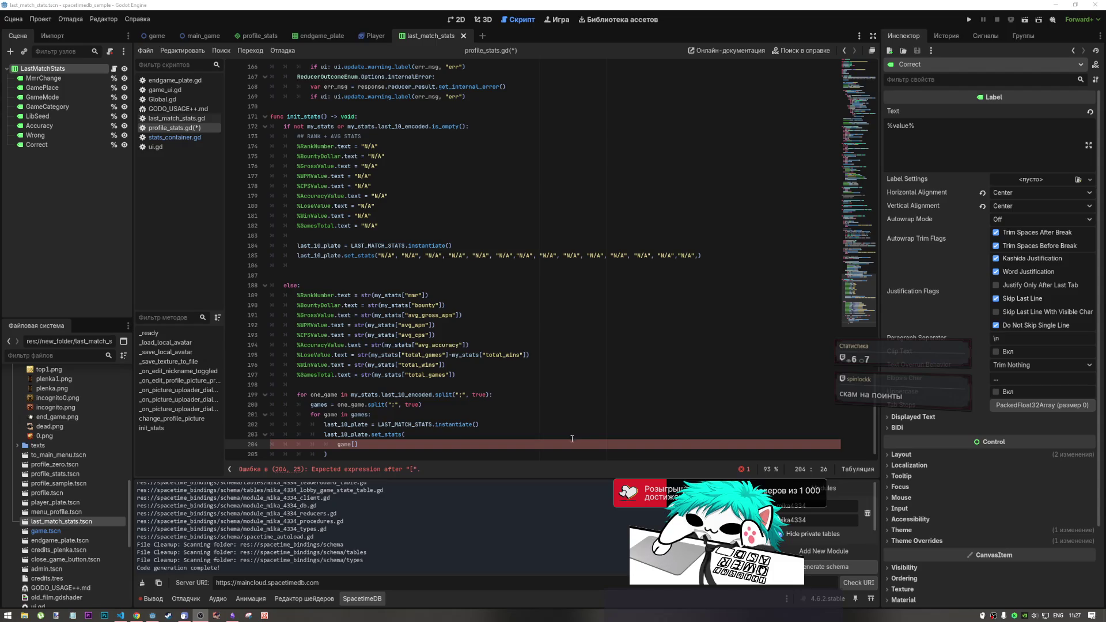
Fill the brackets so the loop's set_stats call passes game[i].
left_click(618, 348)
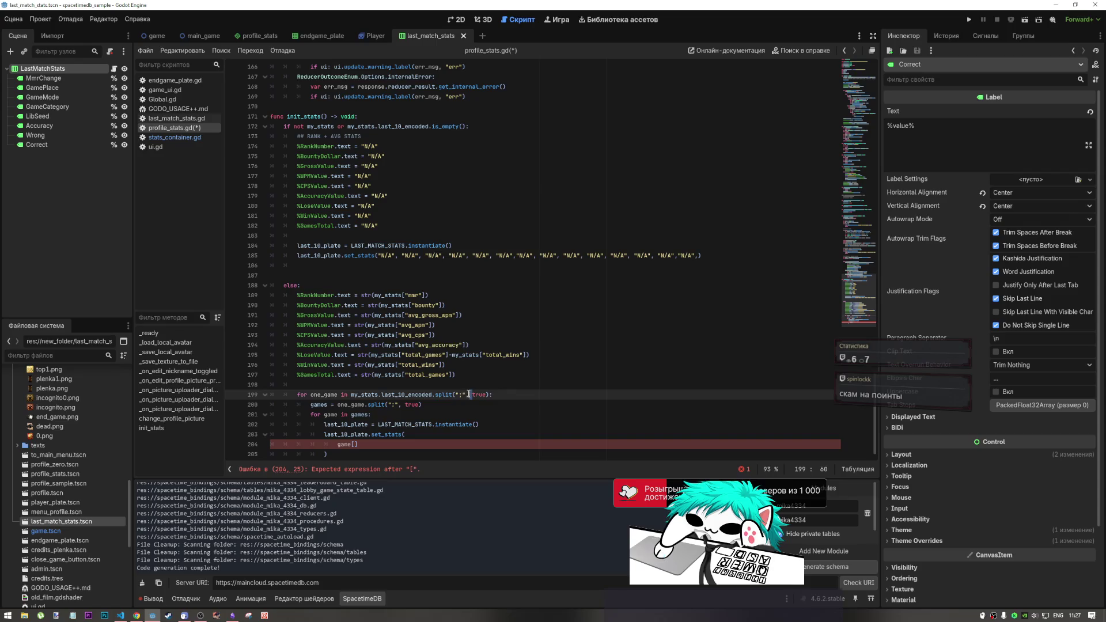
left_click(357, 444)
key("Left")
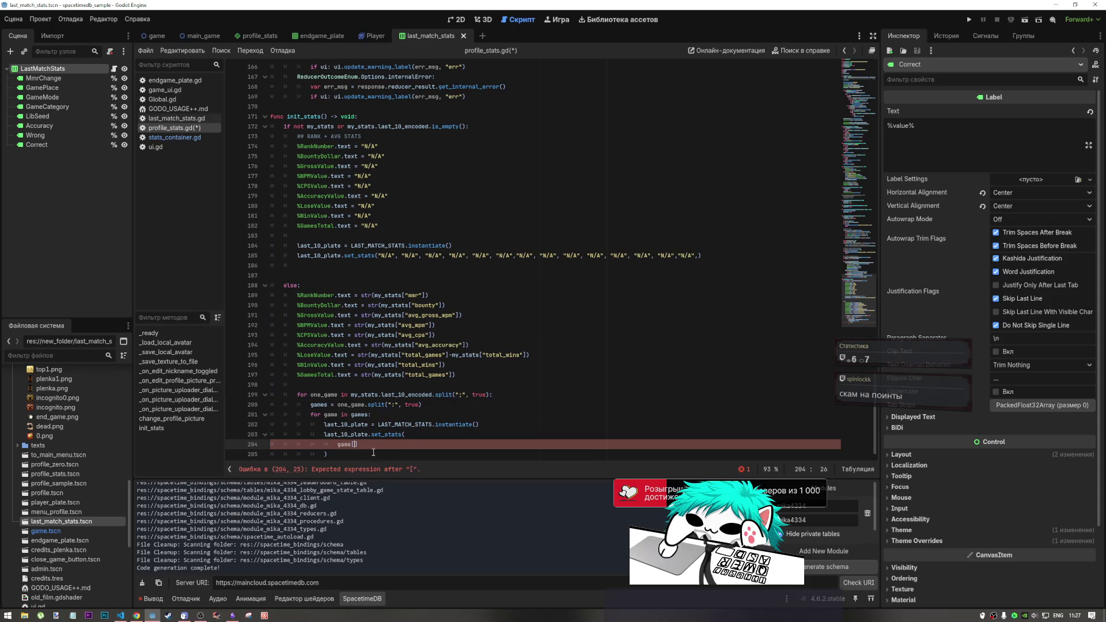
key("ctrl+s")
left_click(443, 418)
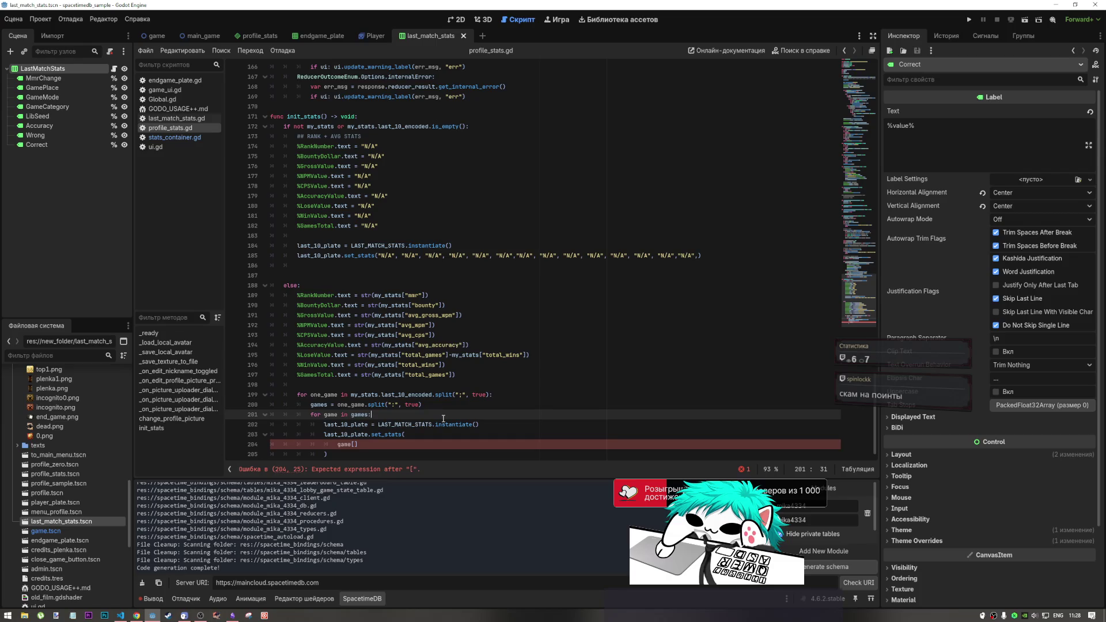
left_click(400, 434)
left_click(356, 444)
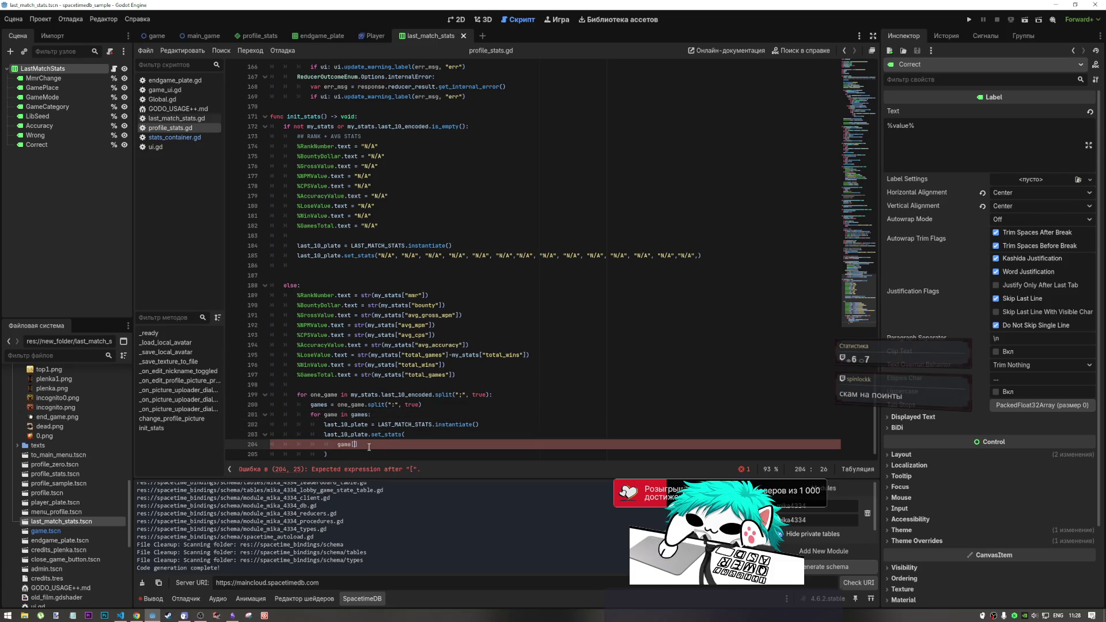
key("Right")
key("Right")
key("Left")
key("Right")
key("Left")
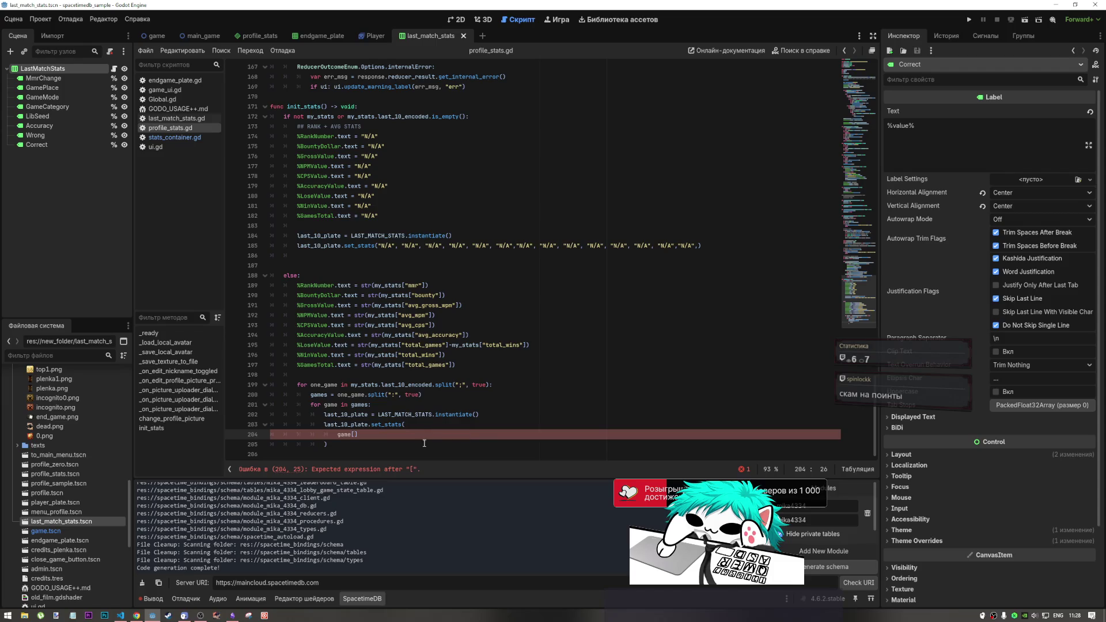
type("i")
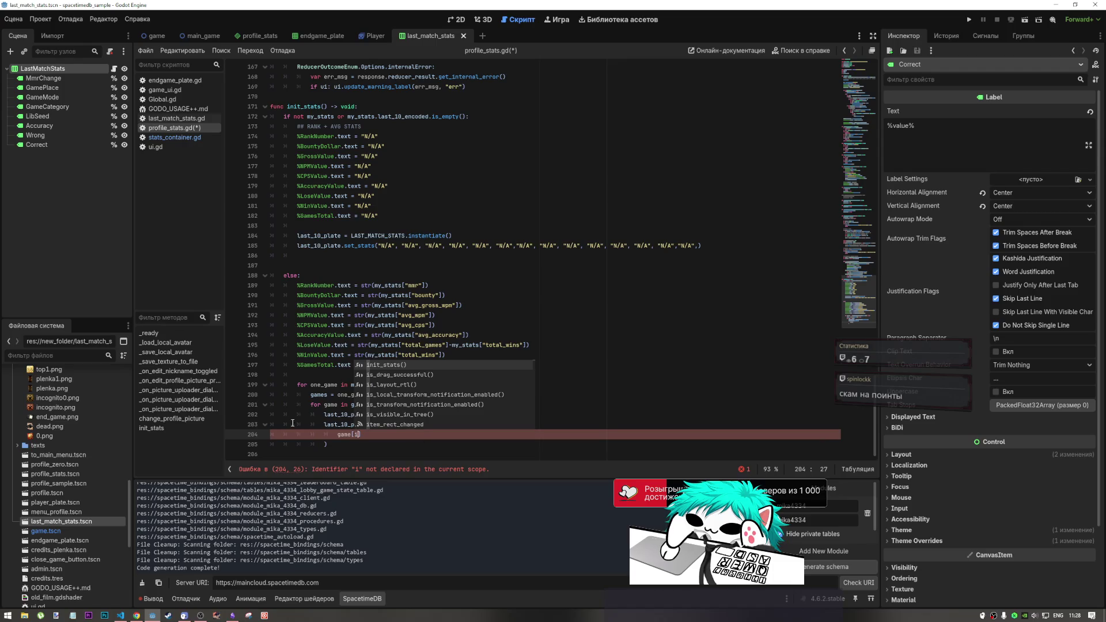
Select the whole for-loop block, lines 199–205, and switch to the DeepSeek chat.
key("Escape")
key("Up")
key("Home")
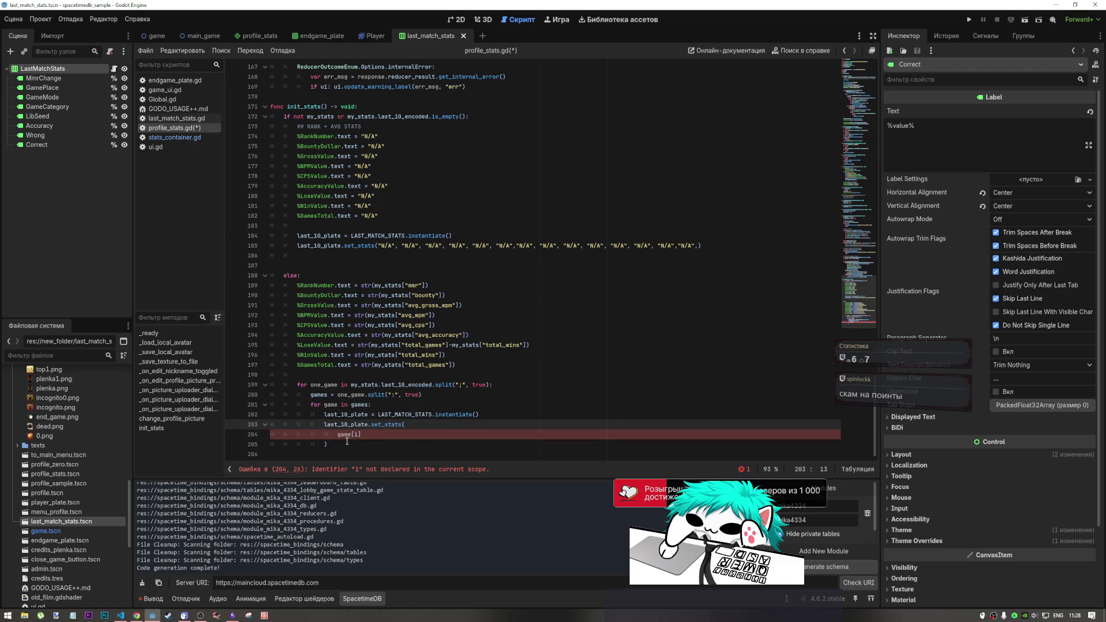
left_click_drag(347, 442, 296, 385)
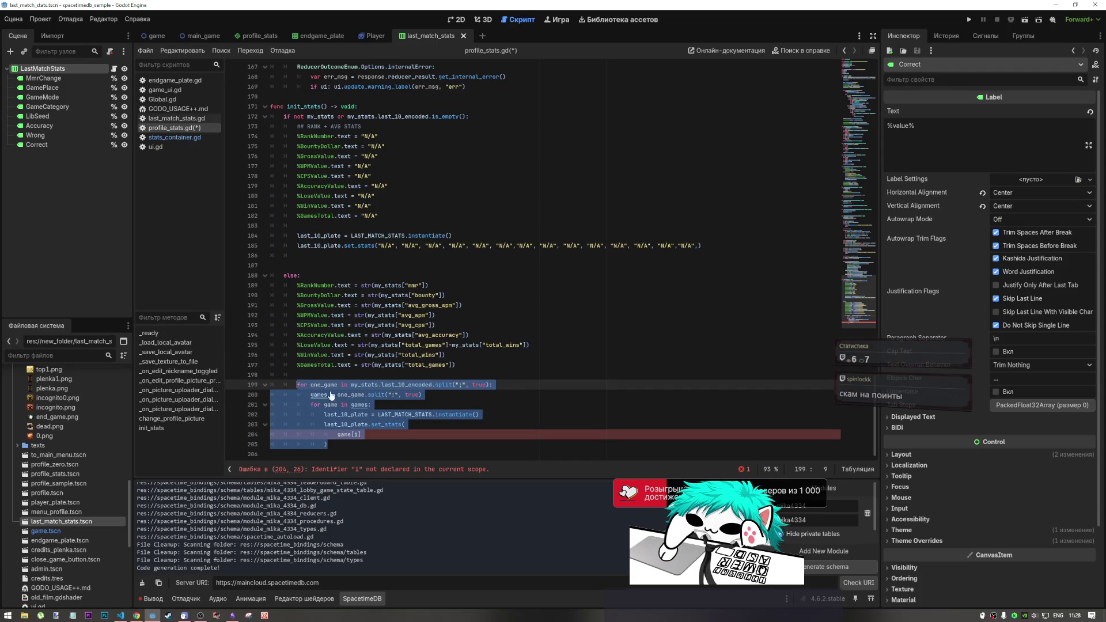
key("alt+Tab")
key("Tab")
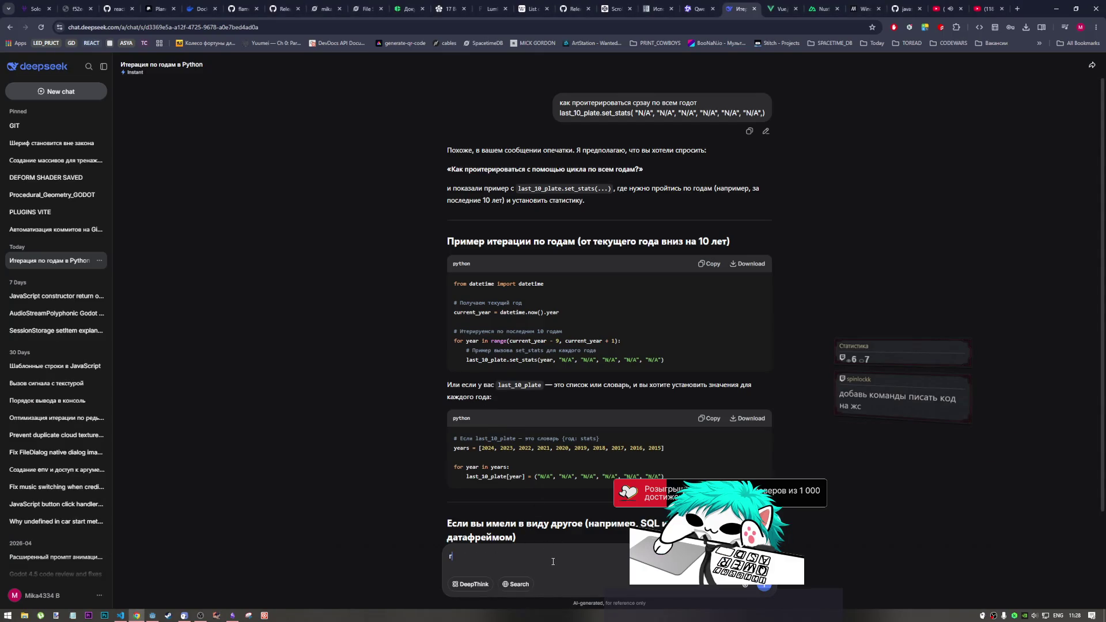
Ask DeepSeek 'а тут?' about the pasted last_10_encoded loop code.
key("alt+shift")
scroll(509, 557, "down", 2)
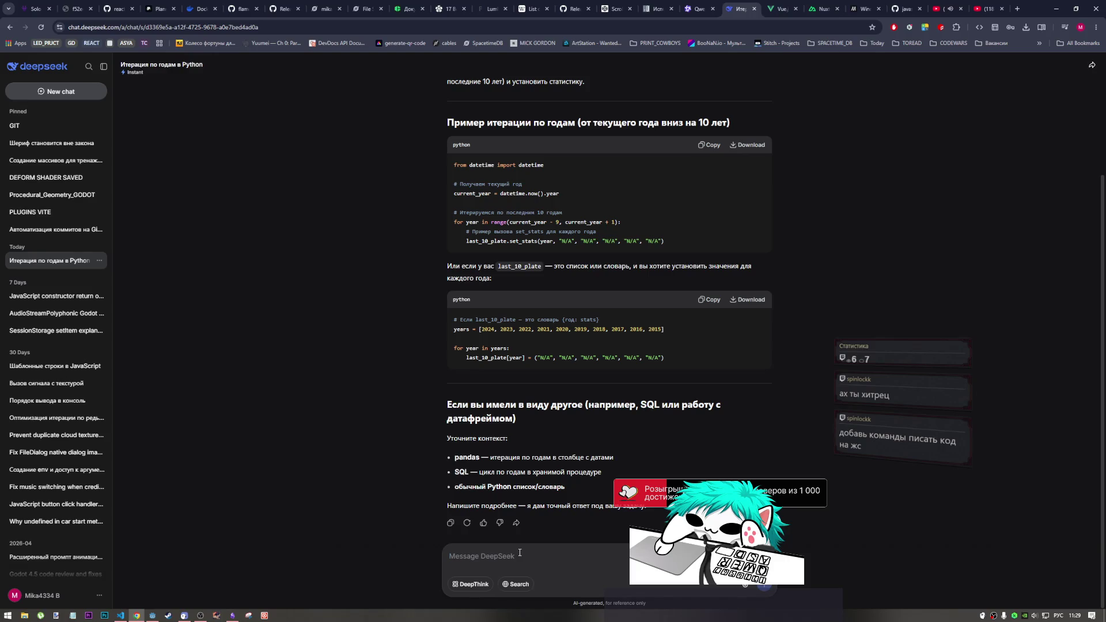
type("а тут")
key("ctrl+v")
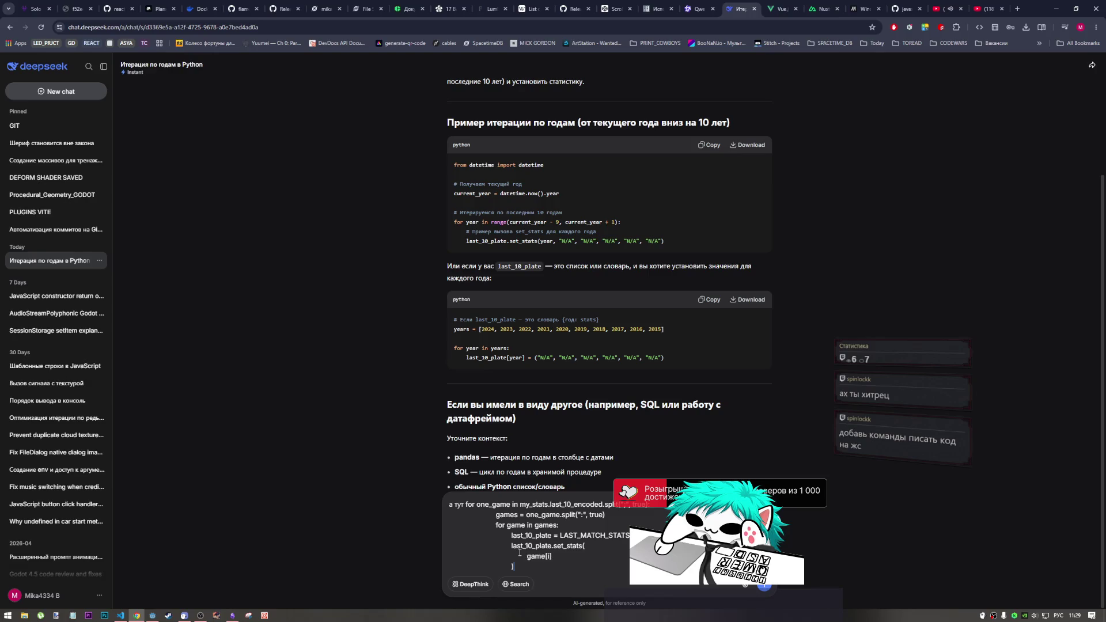
left_click(465, 505)
type("?")
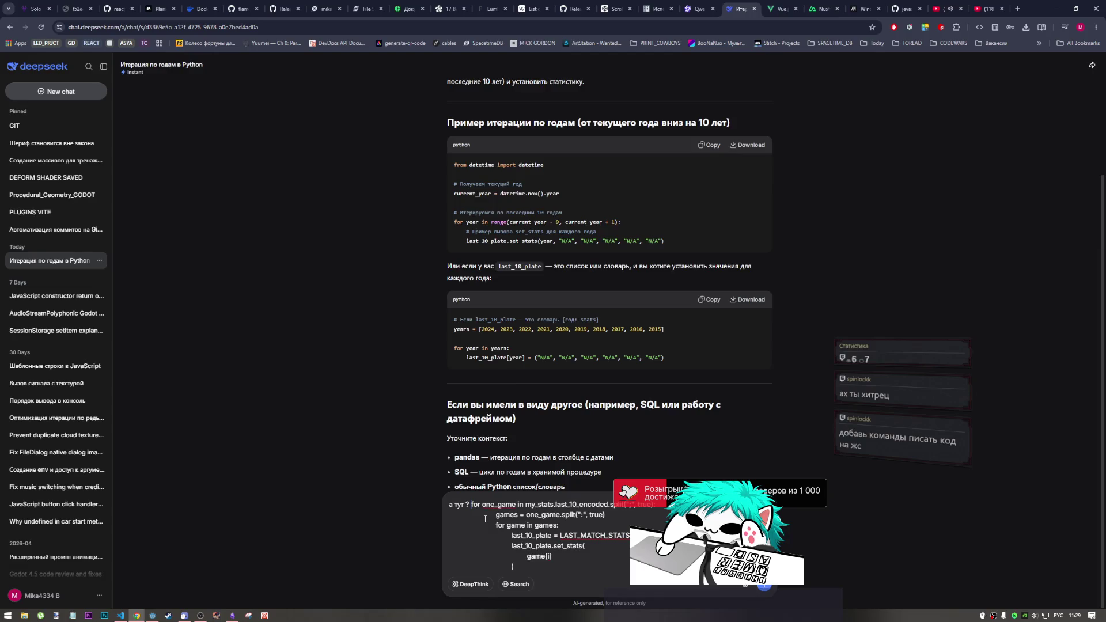
key("Return")
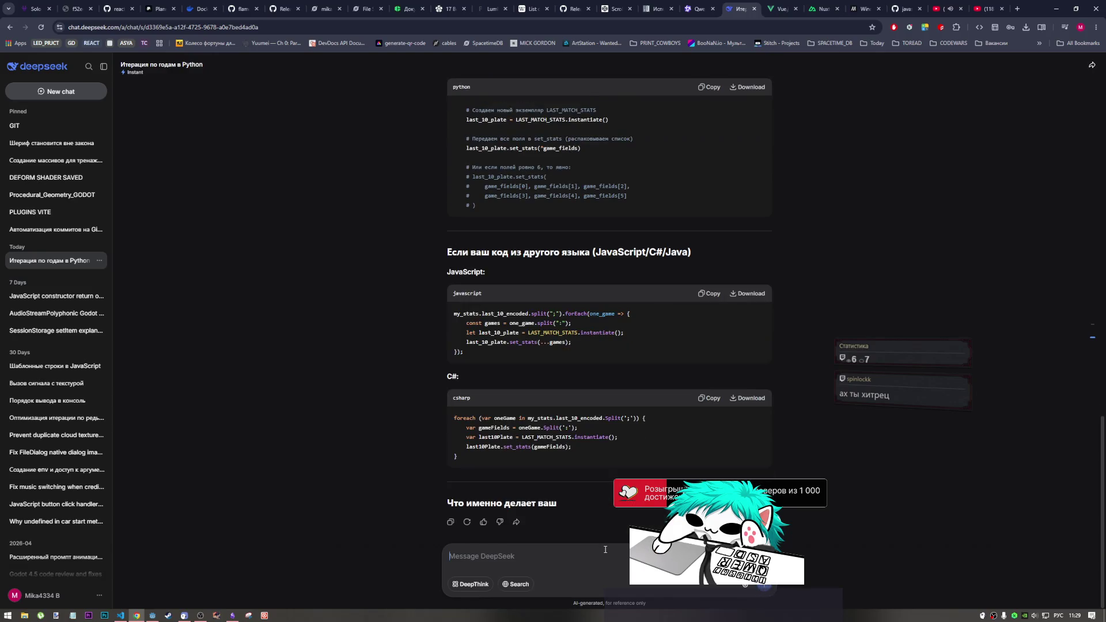
Send a follow-up 'годот 4.6' with the GDScript loop pasted underneath.
type("годот ")
type("4.6")
key("ctrl+v")
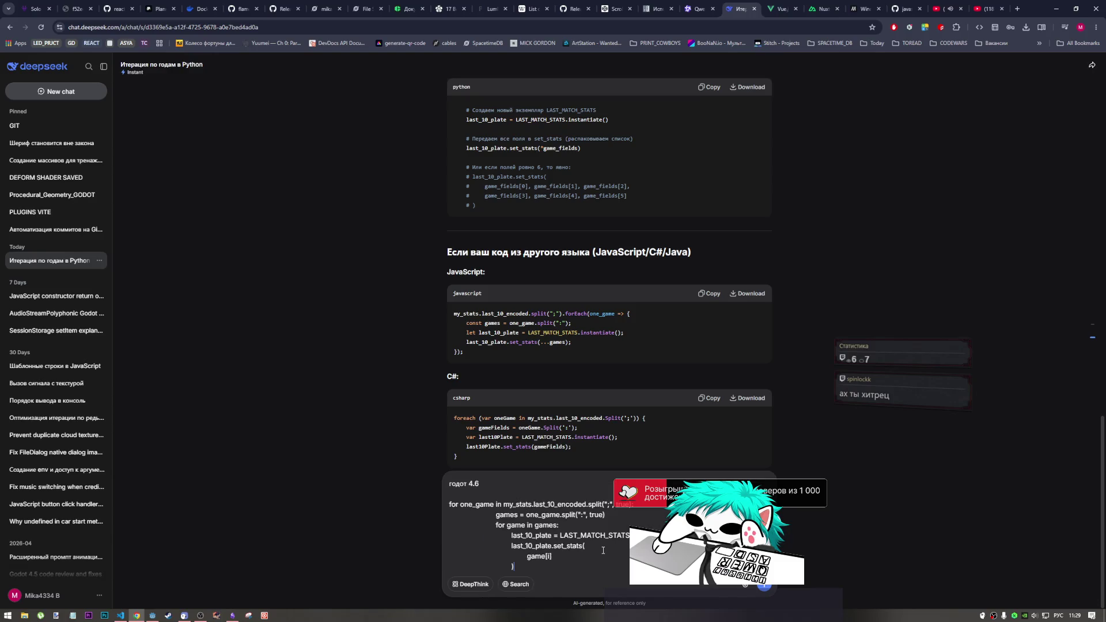
key("Return")
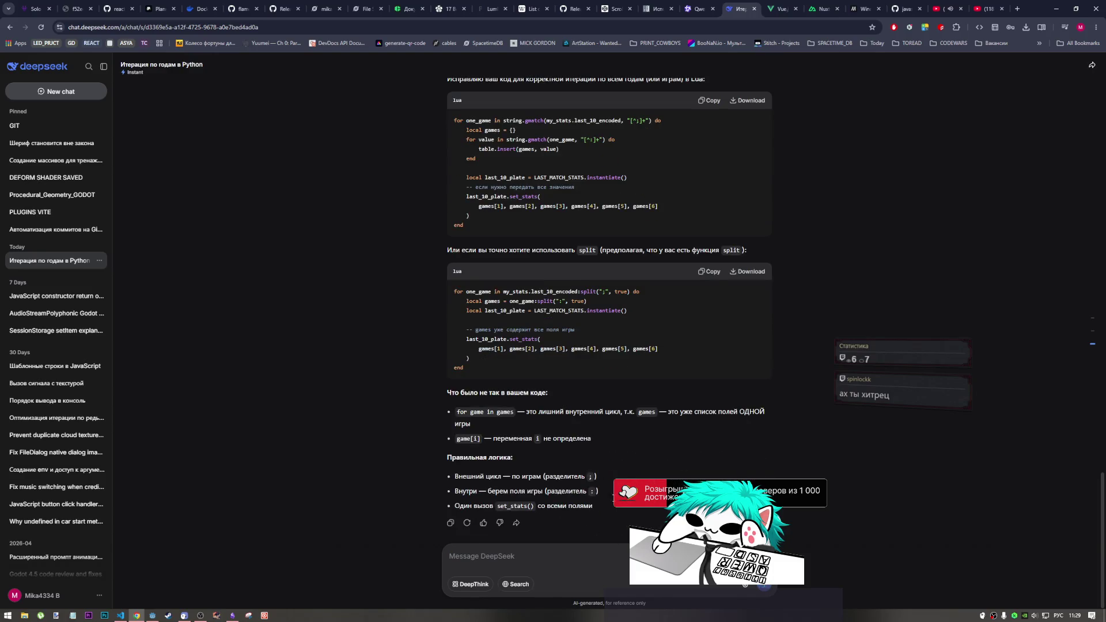
scroll(583, 482, "up", 2)
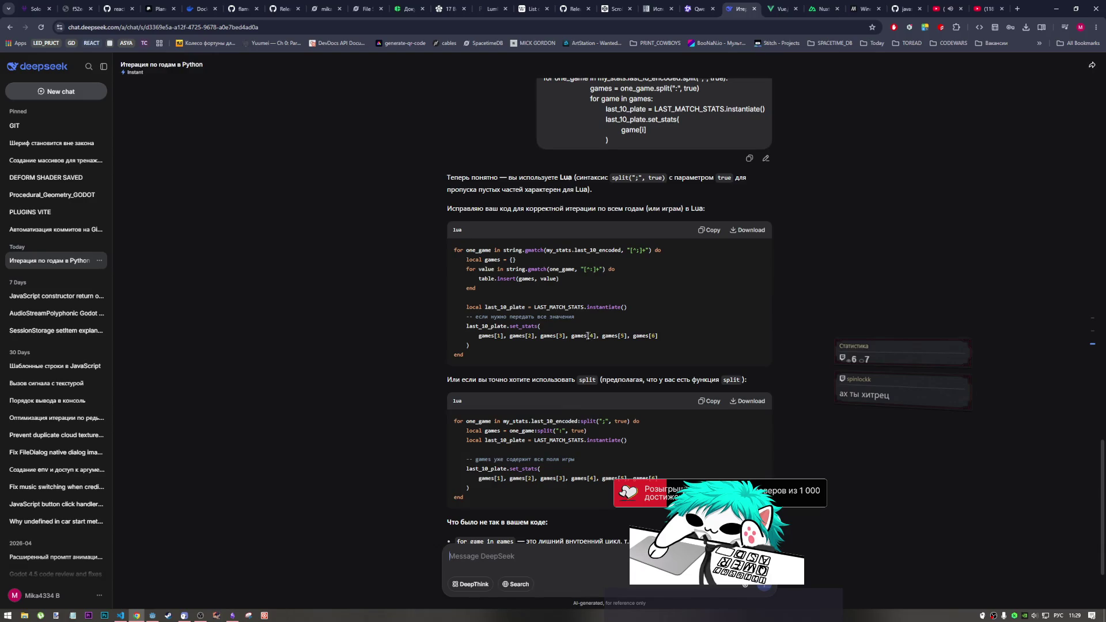
left_click(148, 612)
Change game[i] to game[0] in the set_stats call, remove the stray character, and select game[0],.
left_click(356, 435)
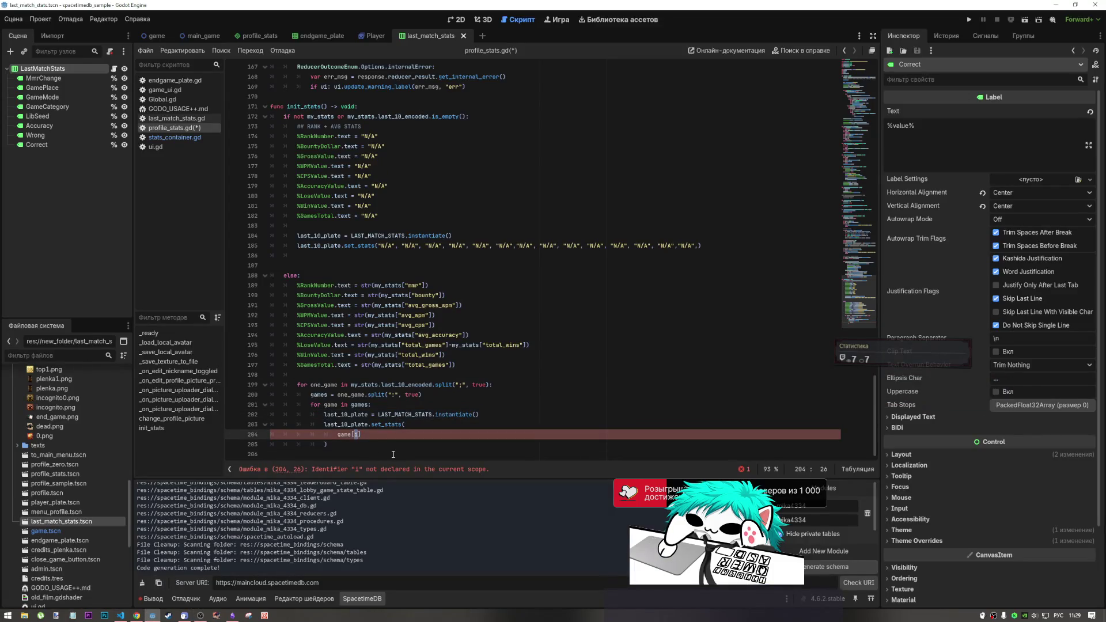
type("0")
left_click(373, 438)
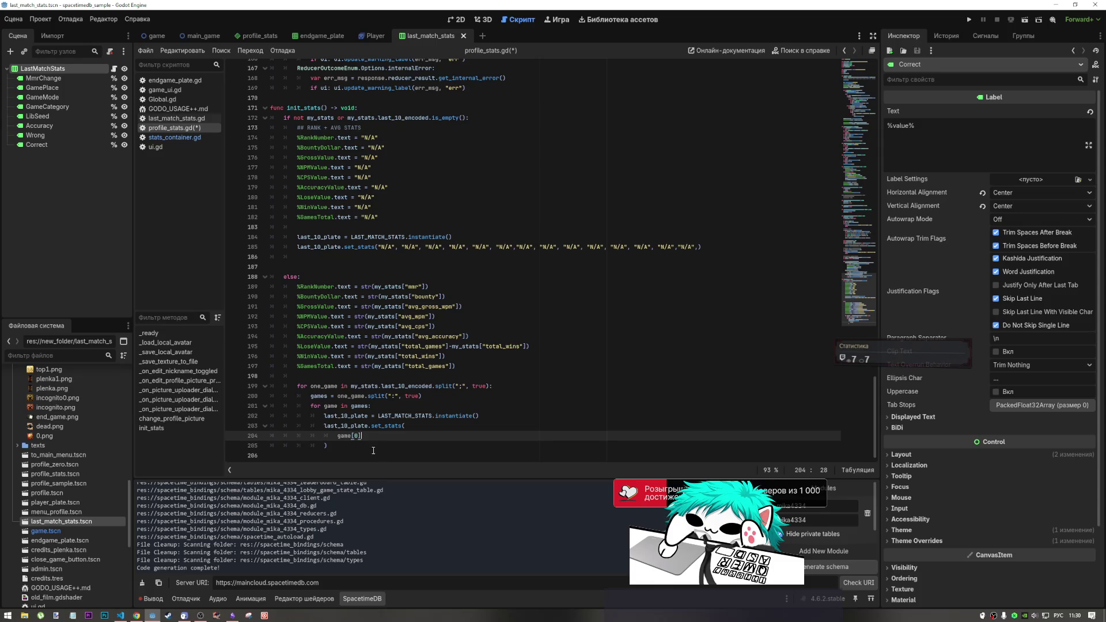
left_click(410, 428)
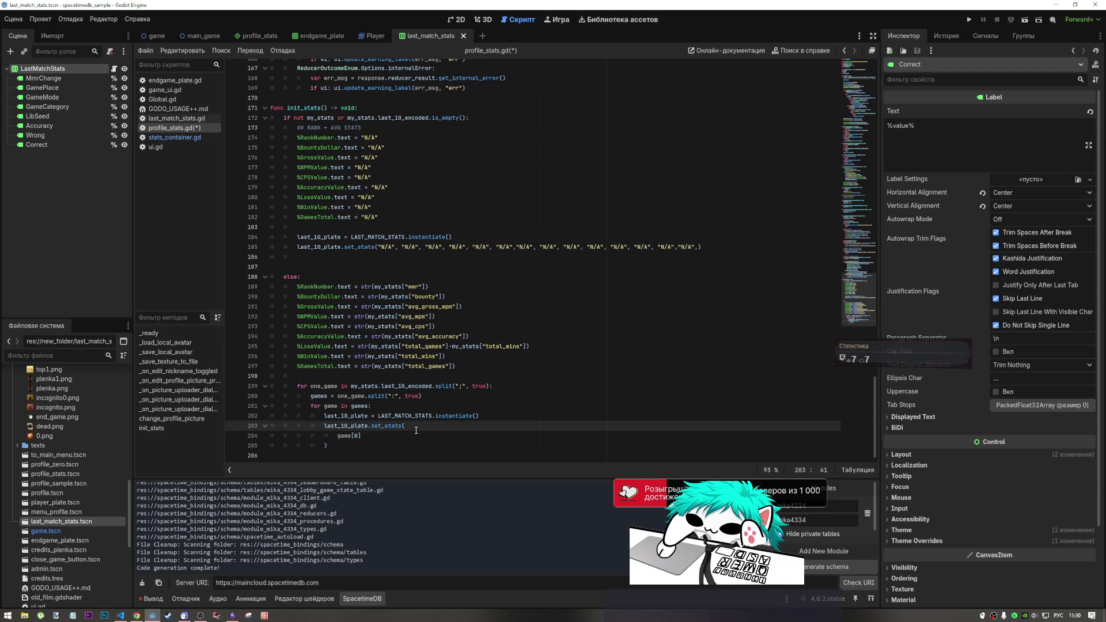
left_click(535, 433)
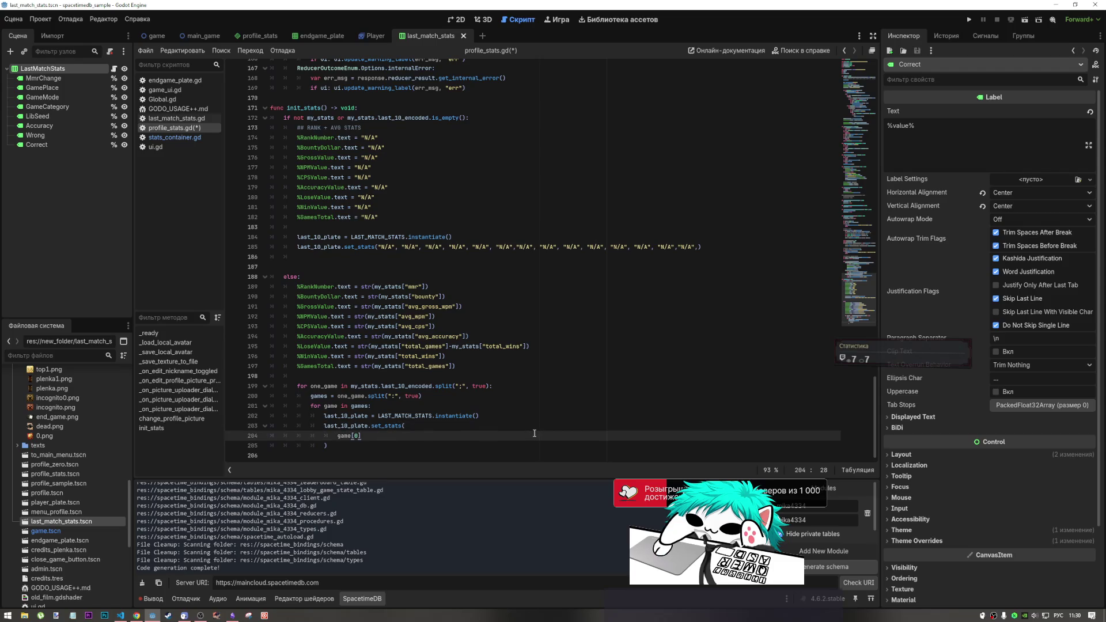
type("б")
key("BackSpace")
key("alt+shift")
type(",")
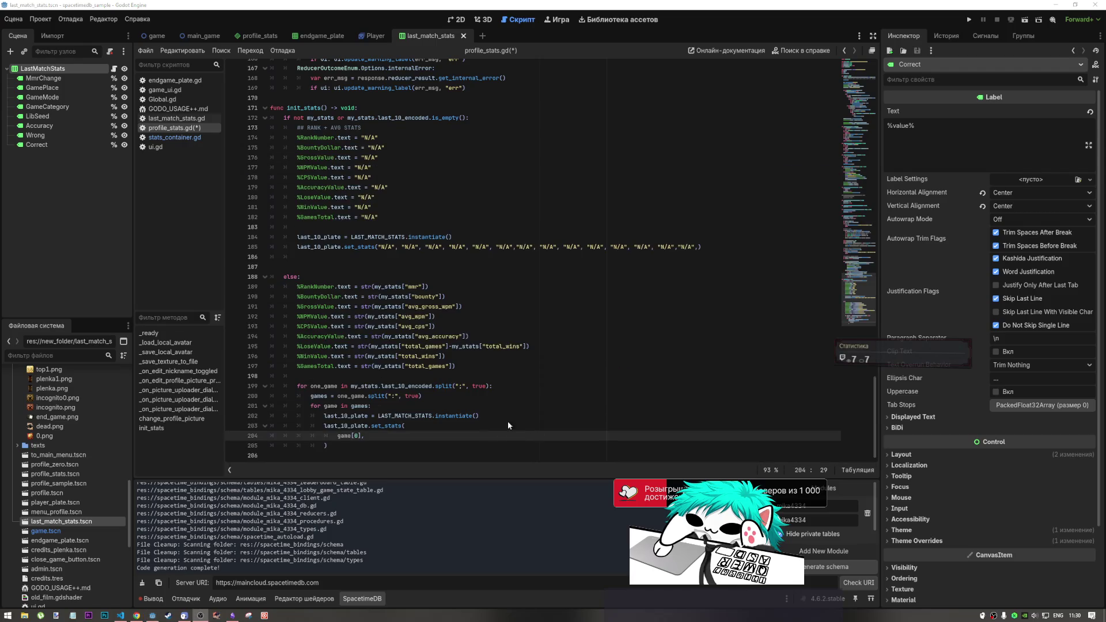
left_click_drag(364, 436, 337, 436)
key("ctrl+c")
Ask DeepSeek to write game[0], through 14 separated by commas ('до 14 напиши через запятую').
left_click(136, 615)
left_click(604, 556)
key("ctrl+v")
type("ij")
key("BackSpace")
key("alt+shift")
type("до 14 напиши через запятую")
key("Return")
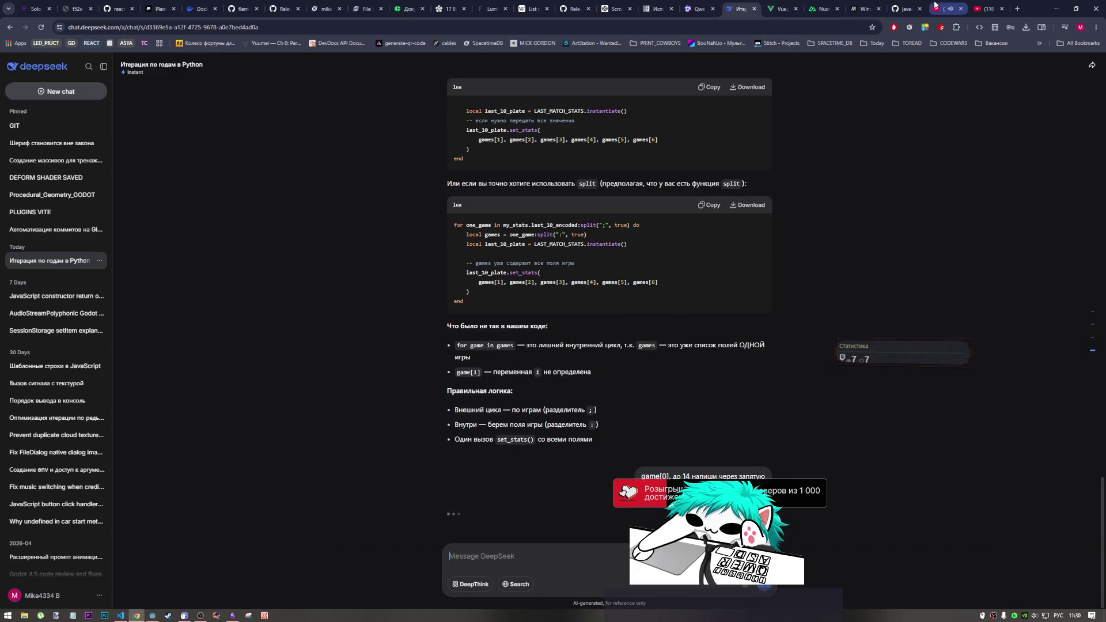
Pause and resume the YouTube music video, skipping ahead to 0:53.
left_click(935, 5)
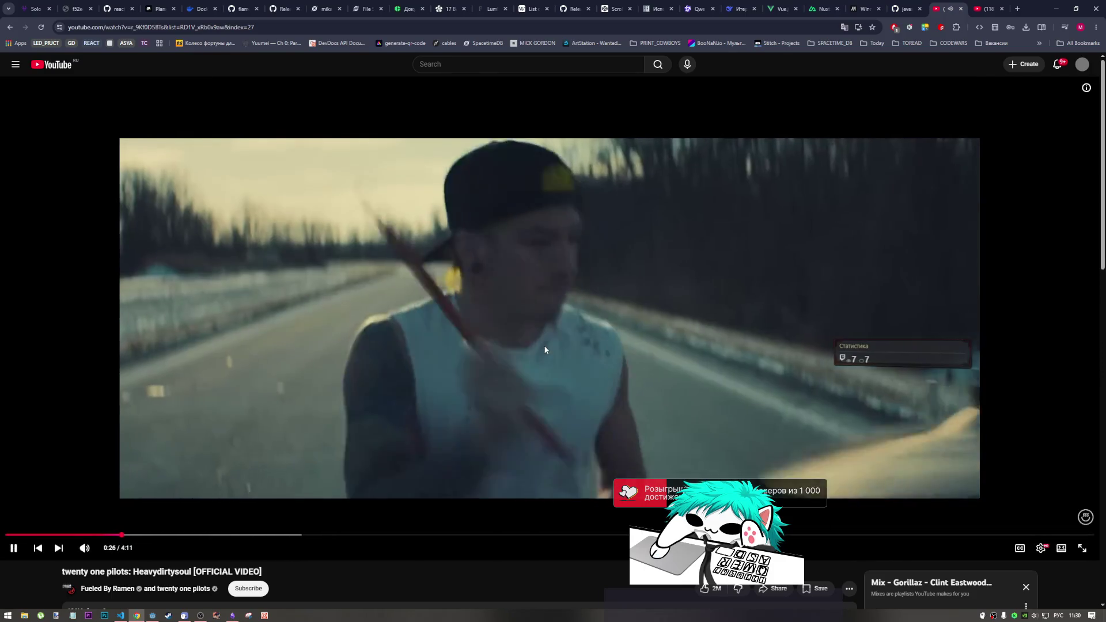
left_click(545, 348)
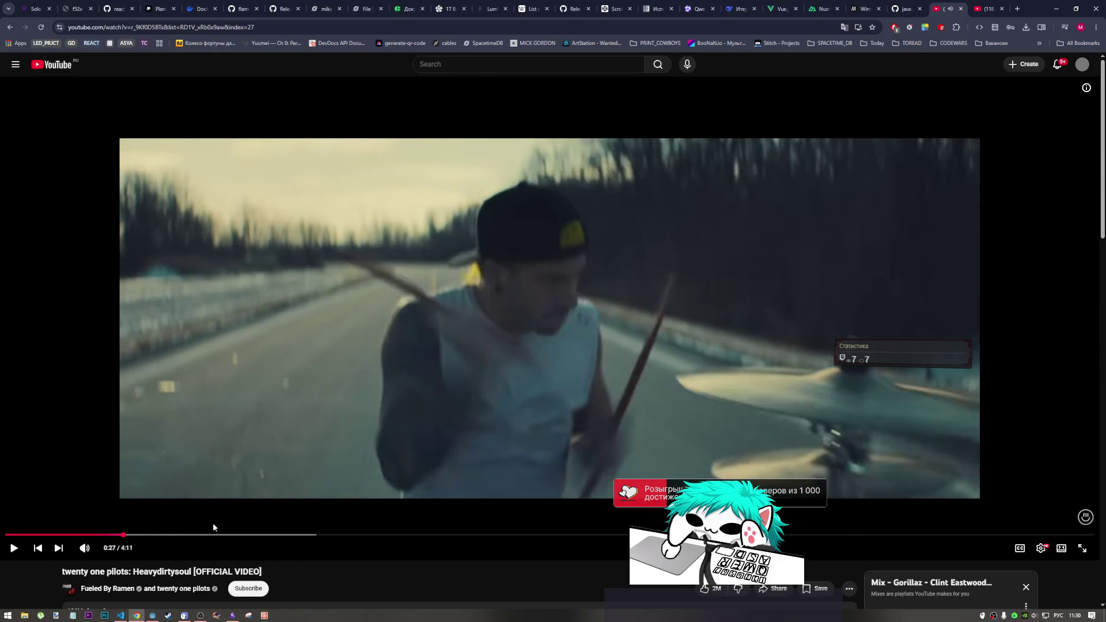
scroll(352, 506, "down", 4)
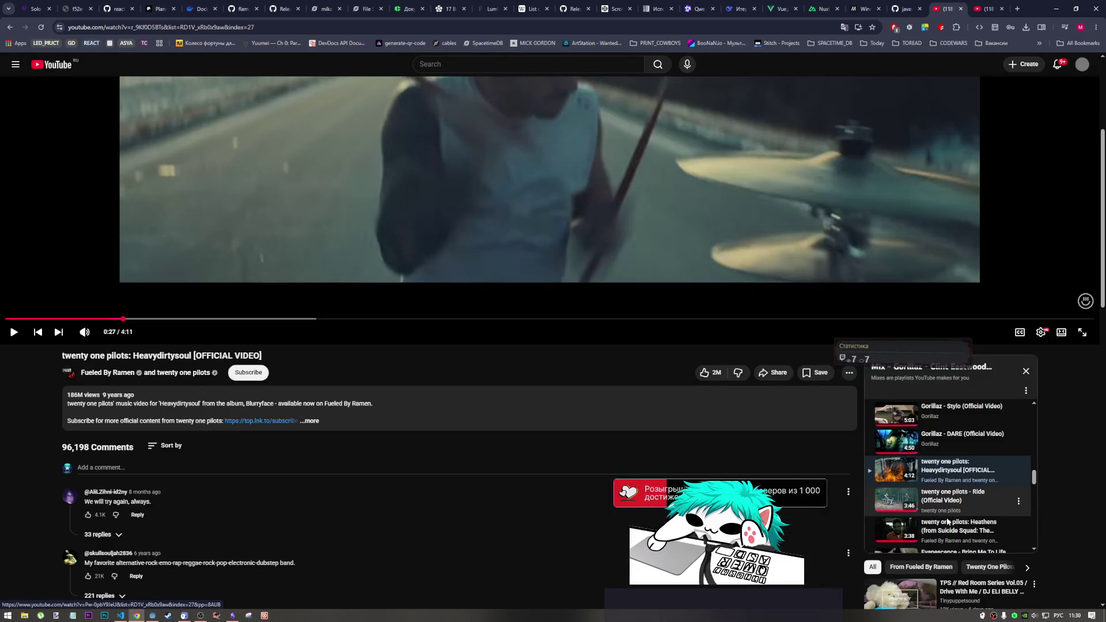
scroll(950, 510, "down", 1)
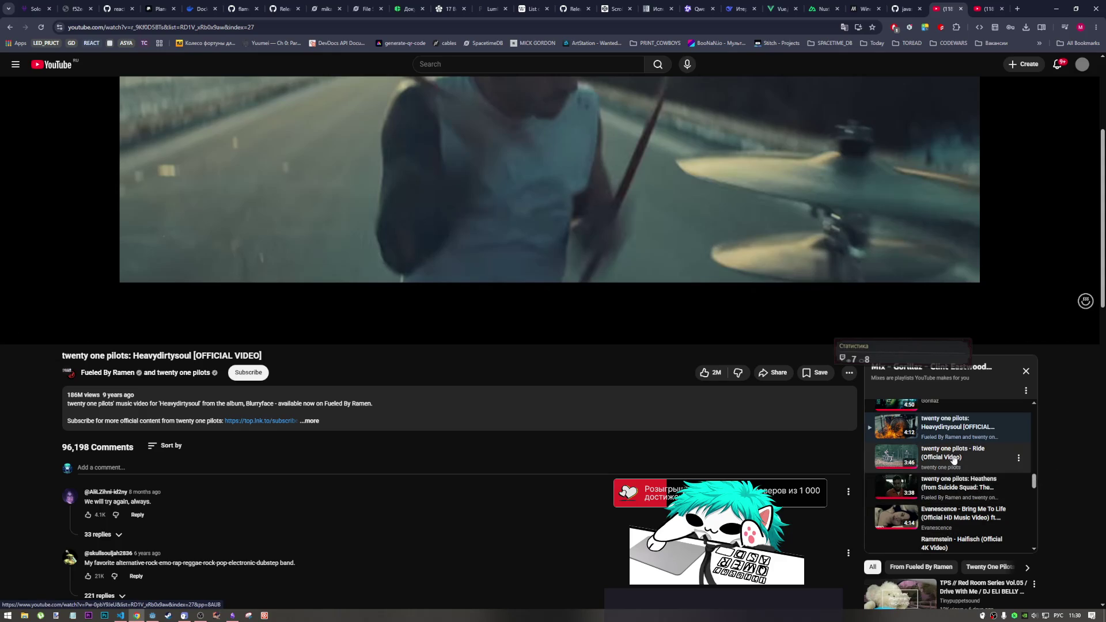
scroll(343, 252, "up", 3)
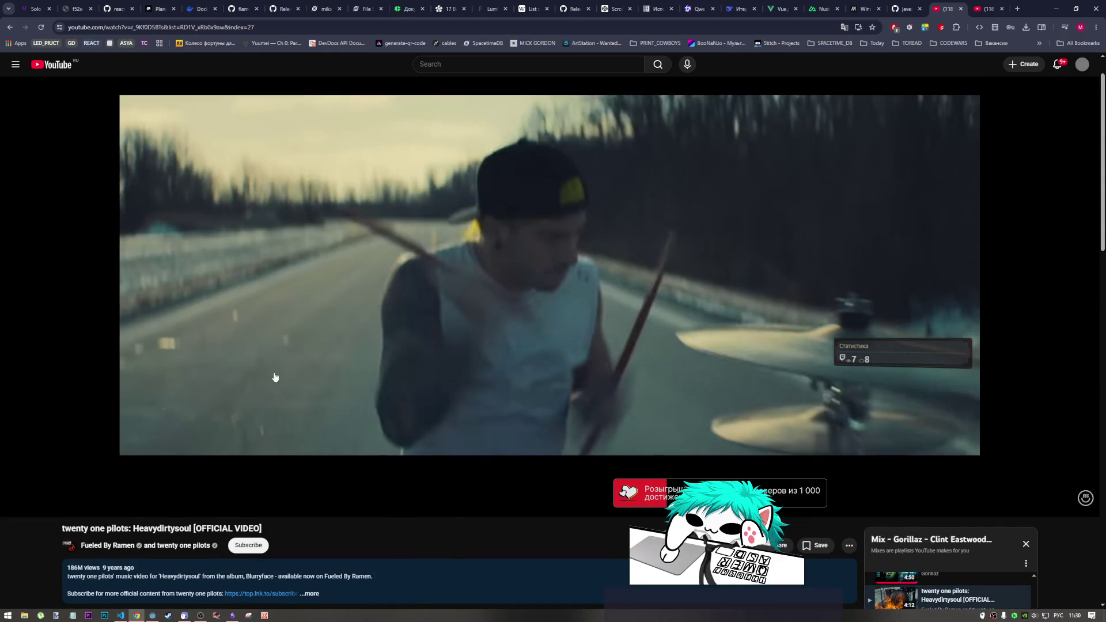
left_click(254, 417)
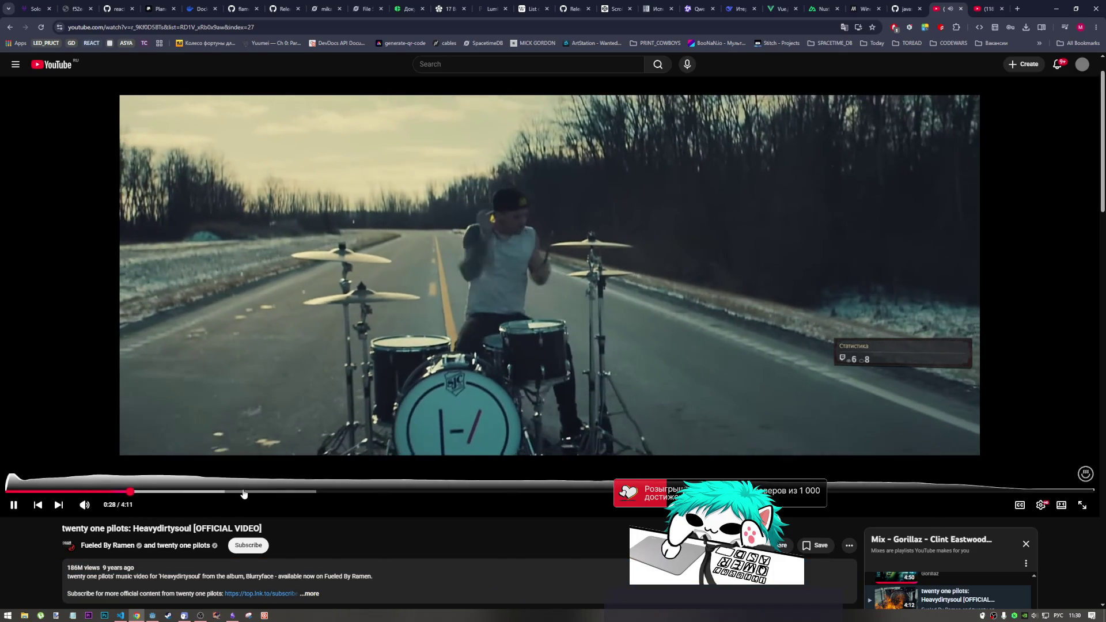
left_click(235, 492)
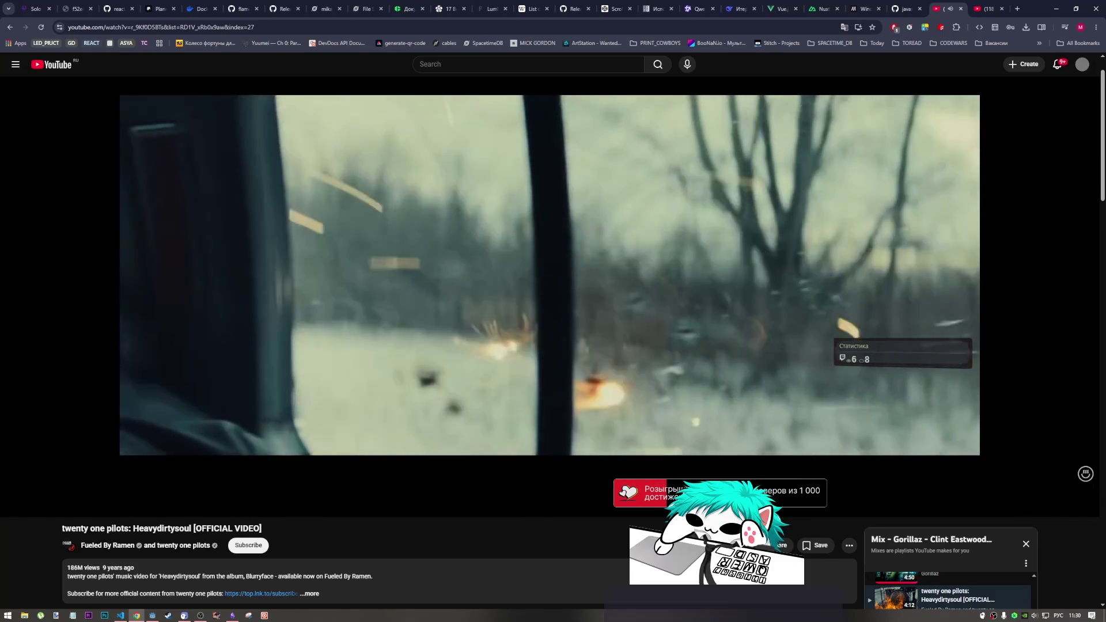
scroll(524, 518, "down", 2)
scroll(523, 518, "down", 3)
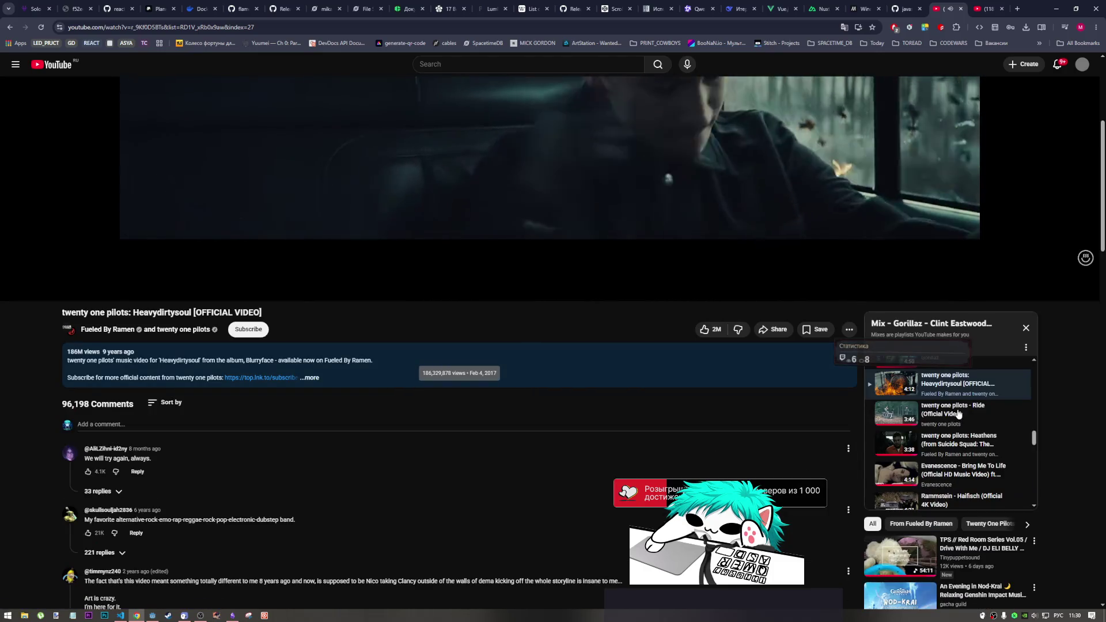
Play the twenty one pilots Ride video from the playlist, starting at 0:26.
left_click(957, 414)
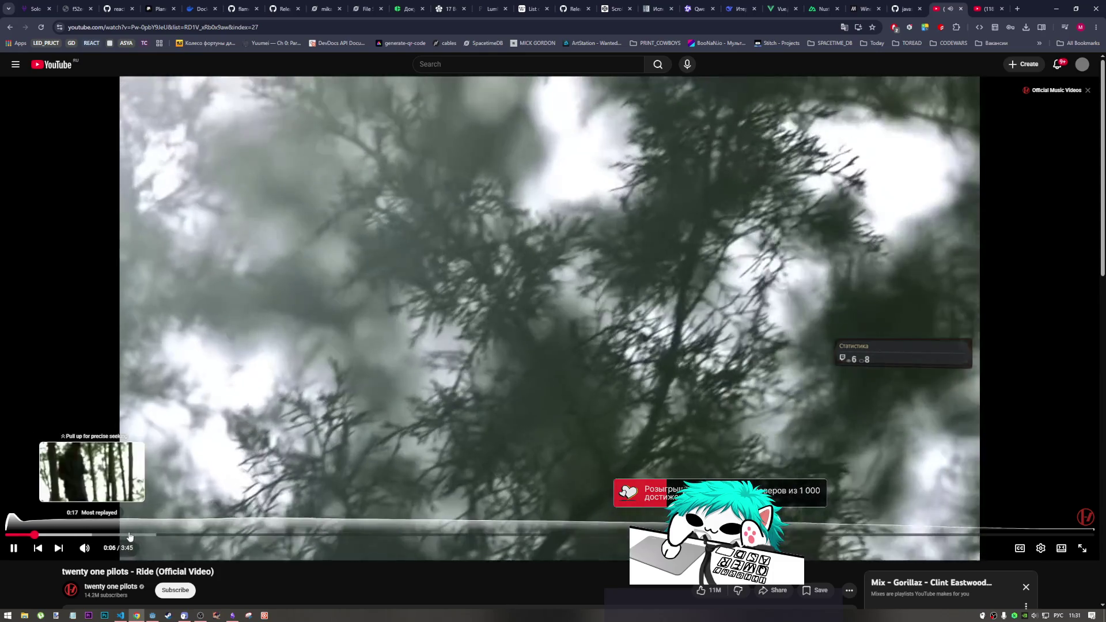
left_click(133, 534)
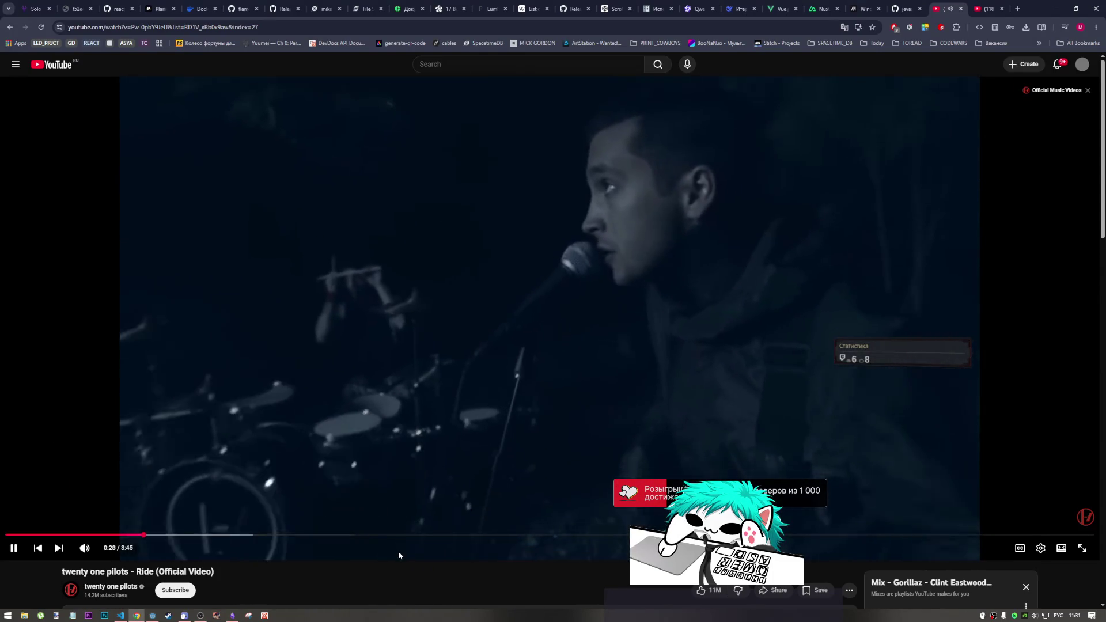
scroll(399, 552, "down", 2)
scroll(399, 552, "up", 2)
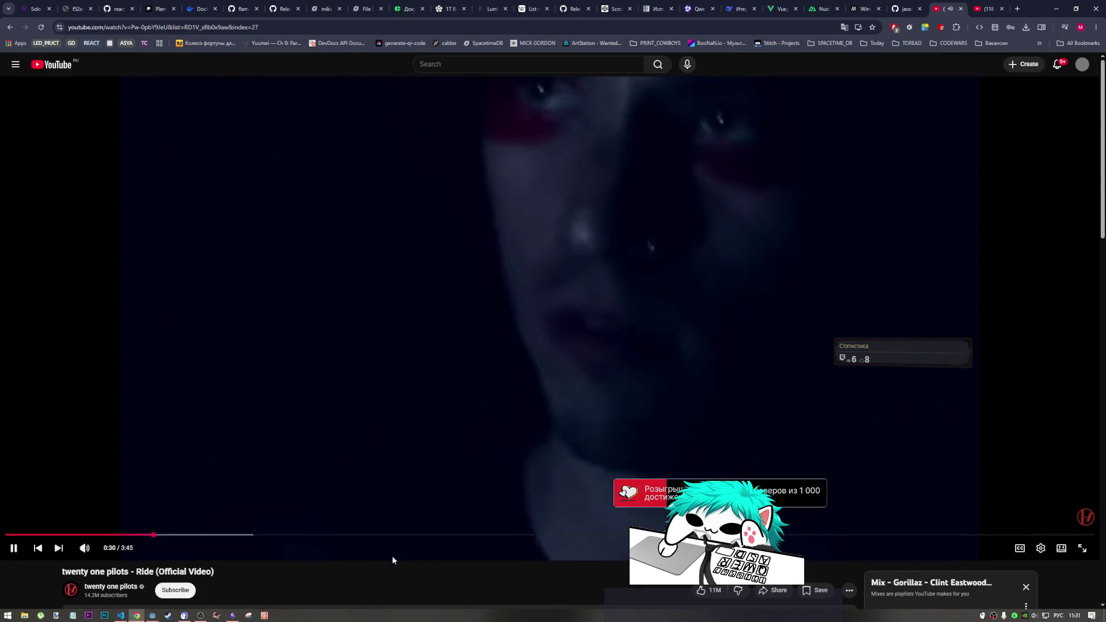
Back in DeepSeek, select the game[0] to game[14] argument lines in the reply.
left_click(152, 615)
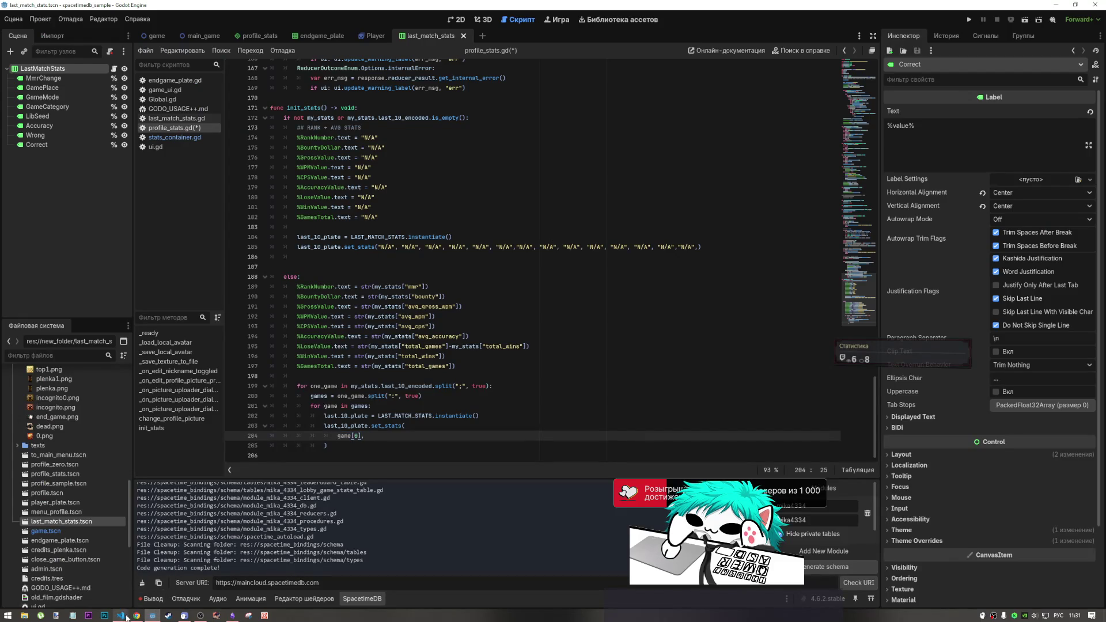
left_click(137, 615)
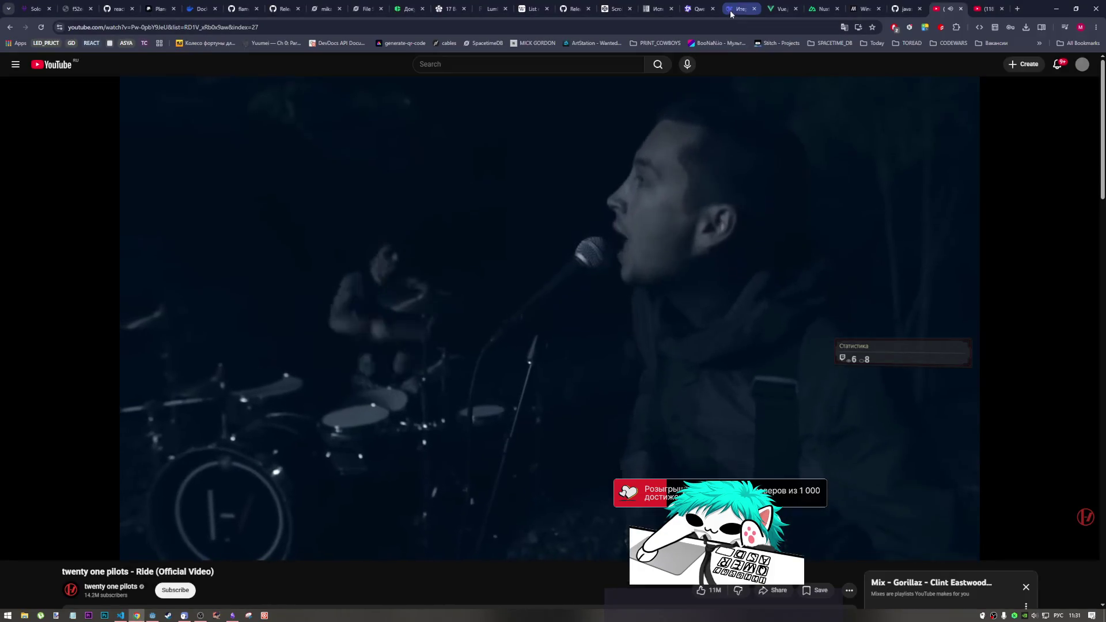
left_click(736, 8)
left_click_drag(618, 347, 469, 332)
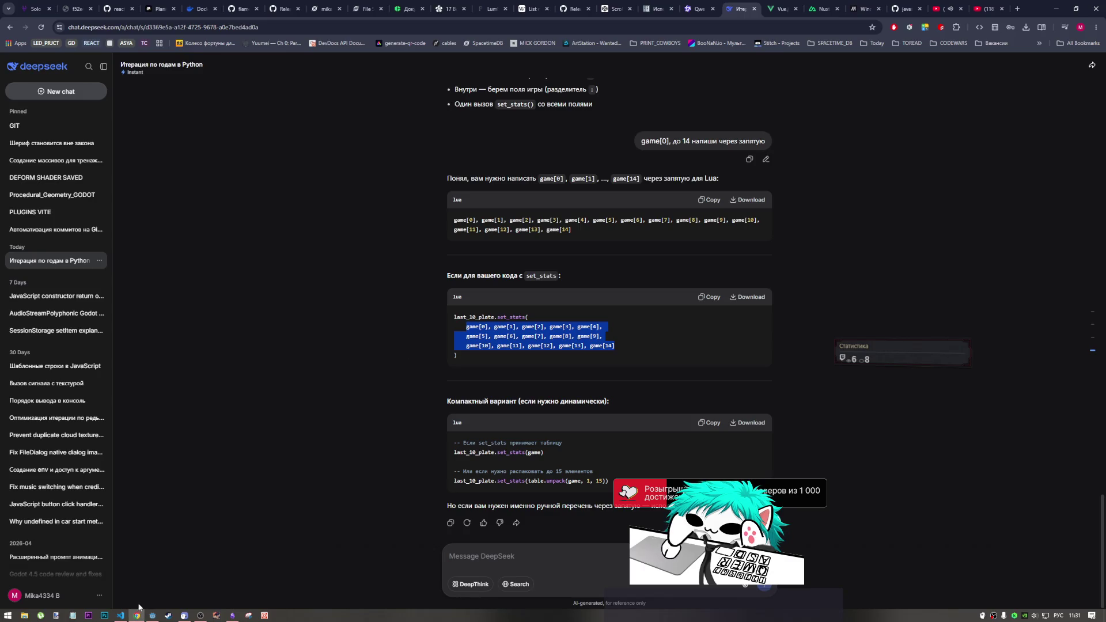
Copy DeepSeek's game[0]…game[14] list into set_stats on line 204 and join it onto line 203.
triple_click(683, 218)
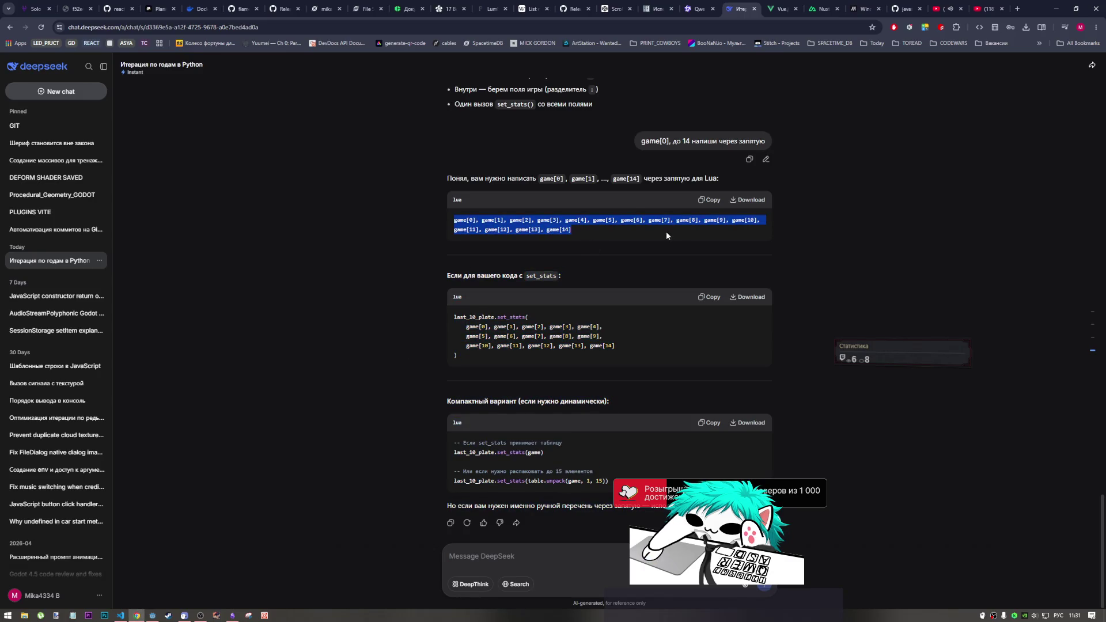
left_click(719, 195)
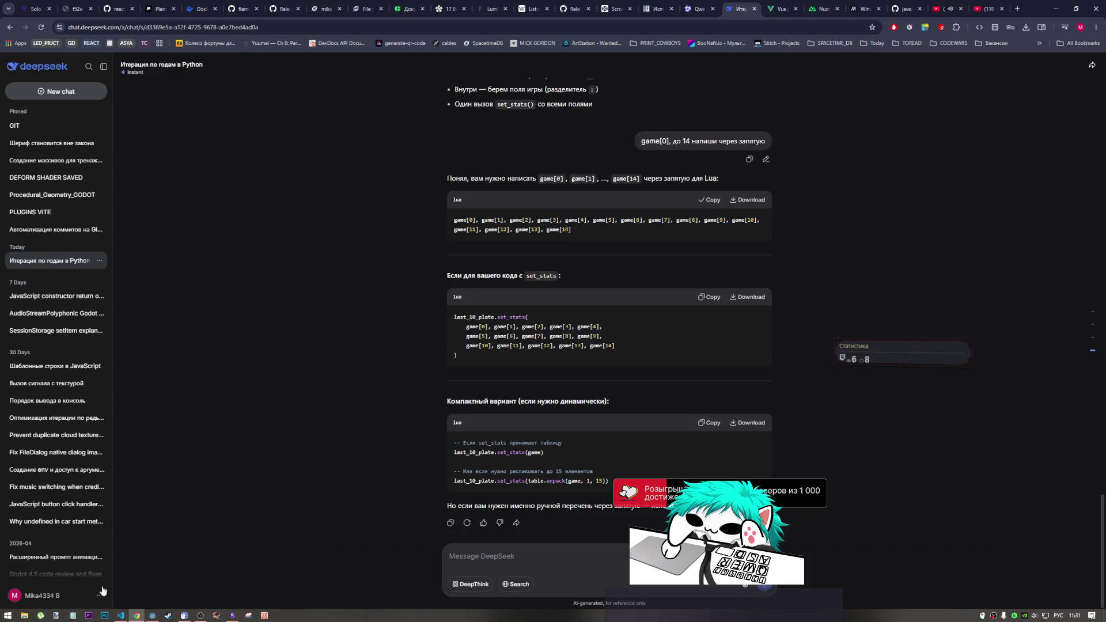
left_click(121, 615)
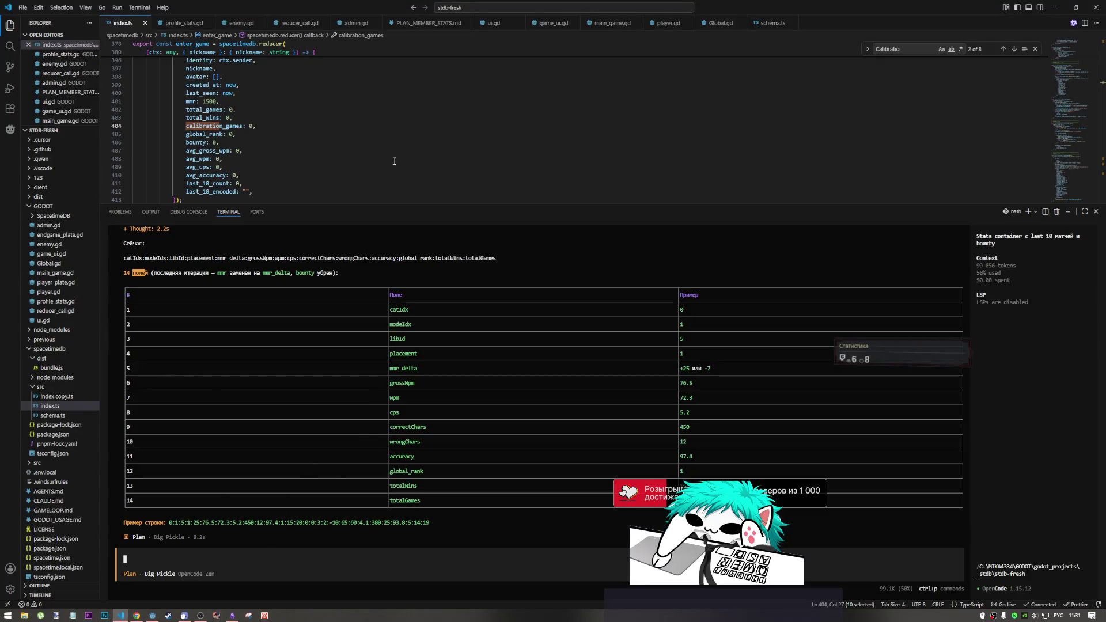
key("alt+Tab")
key("shift+Home")
key("ctrl+v")
key("Home")
key("BackSpace")
key("BackSpace")
key("BackSpace")
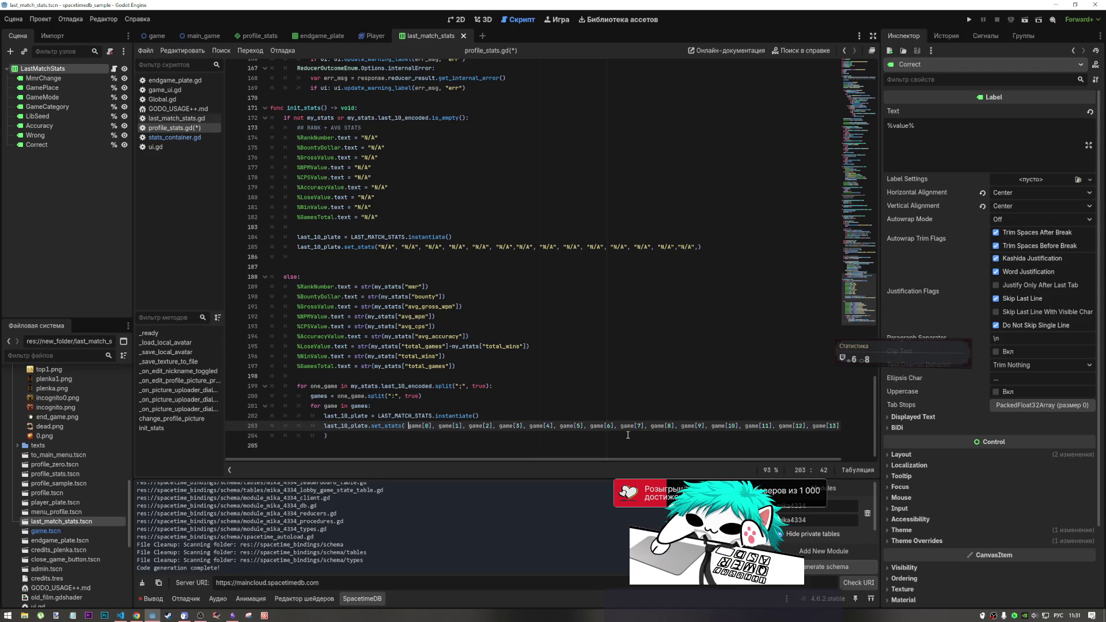
Wrap the set_stats arguments onto two indented lines, breaking before game[8], and save.
key("Return")
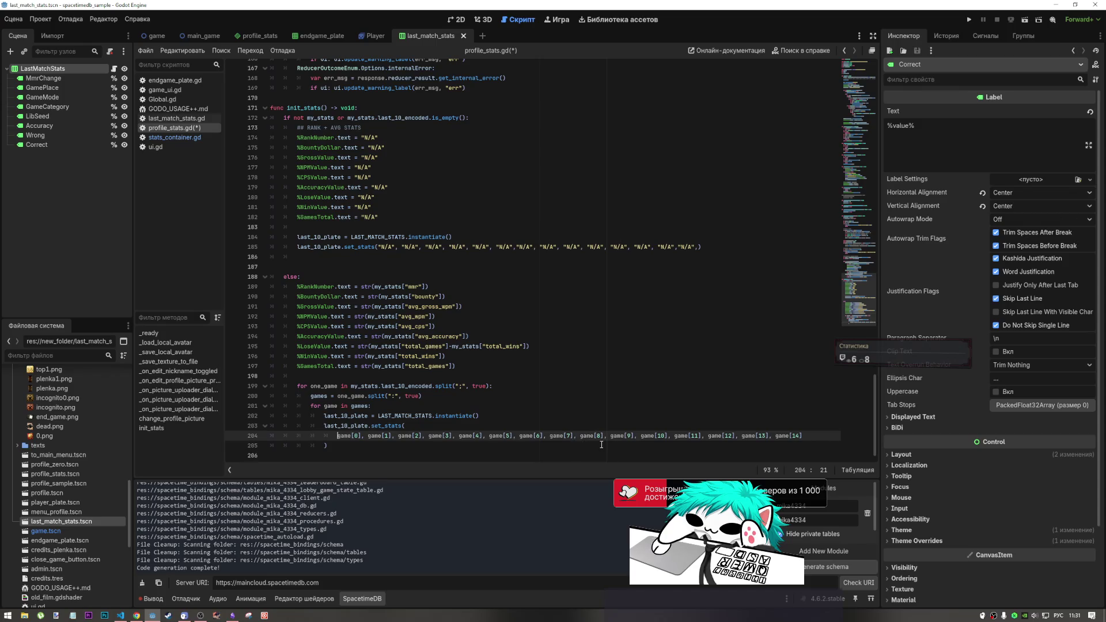
left_click(580, 436)
key("Return")
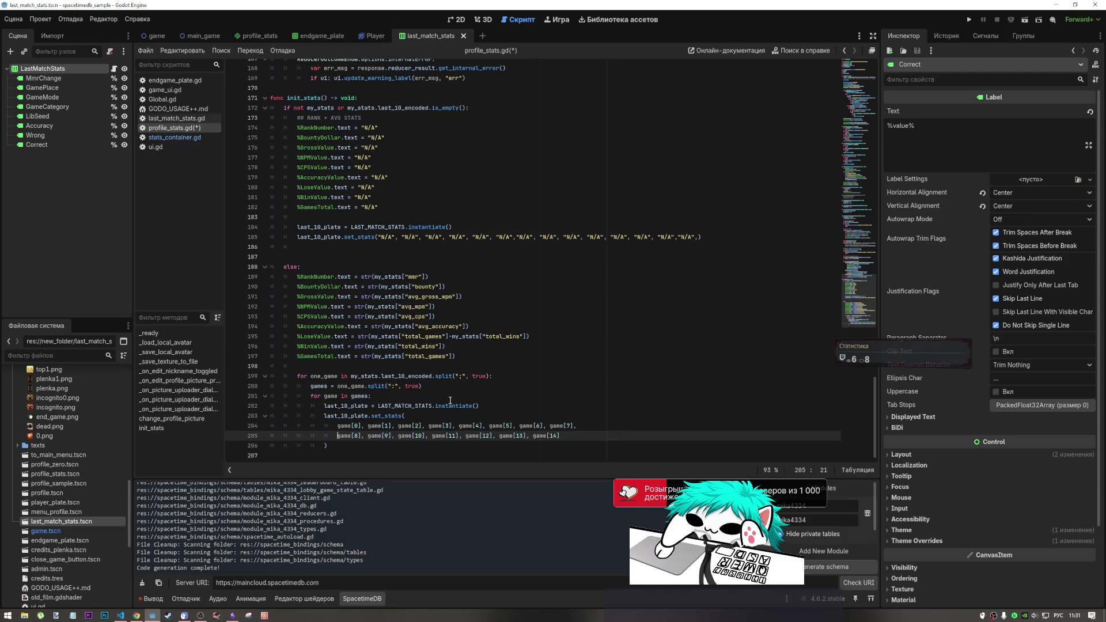
key("ctrl+s")
Delete the extra blank line after line 185 and save the script again.
scroll(632, 334, "up", 8)
scroll(631, 334, "down", 8)
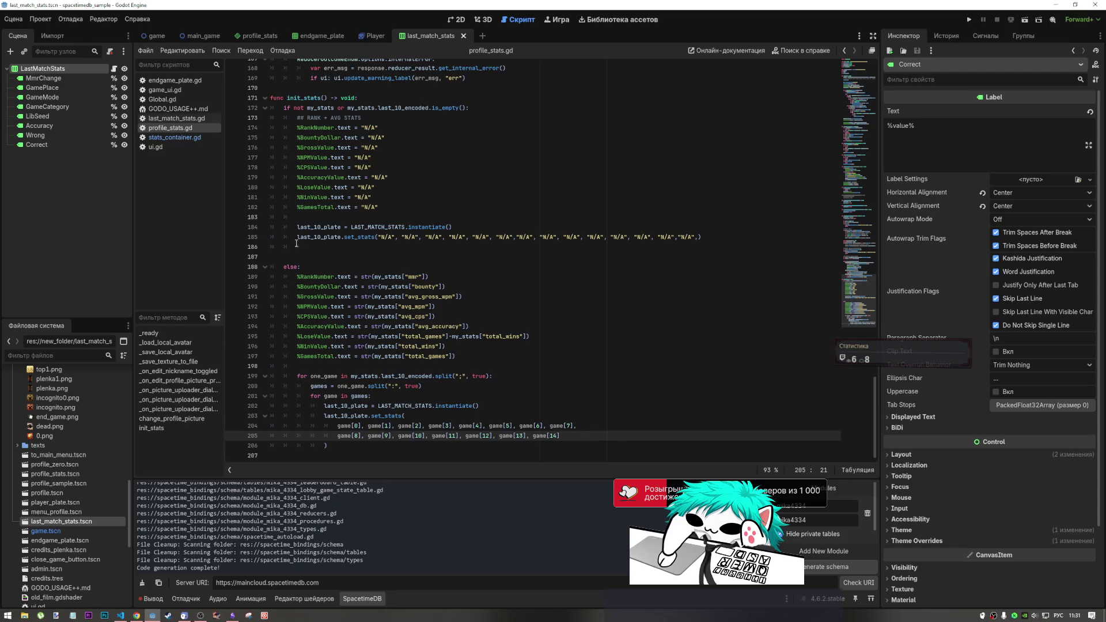
left_click(254, 238)
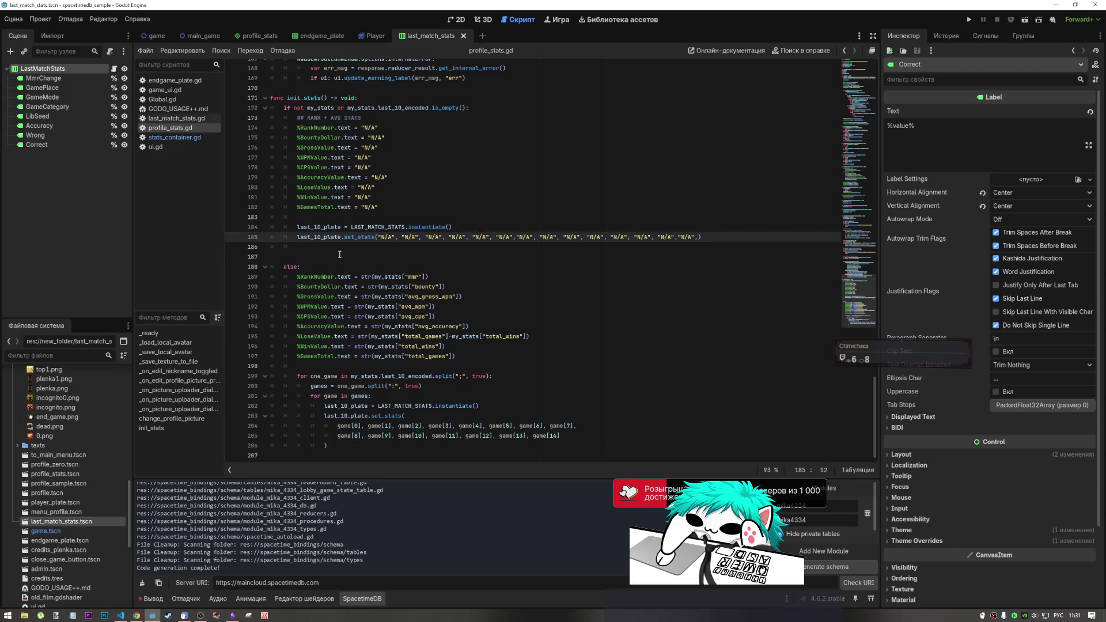
left_click(306, 248)
key("Delete")
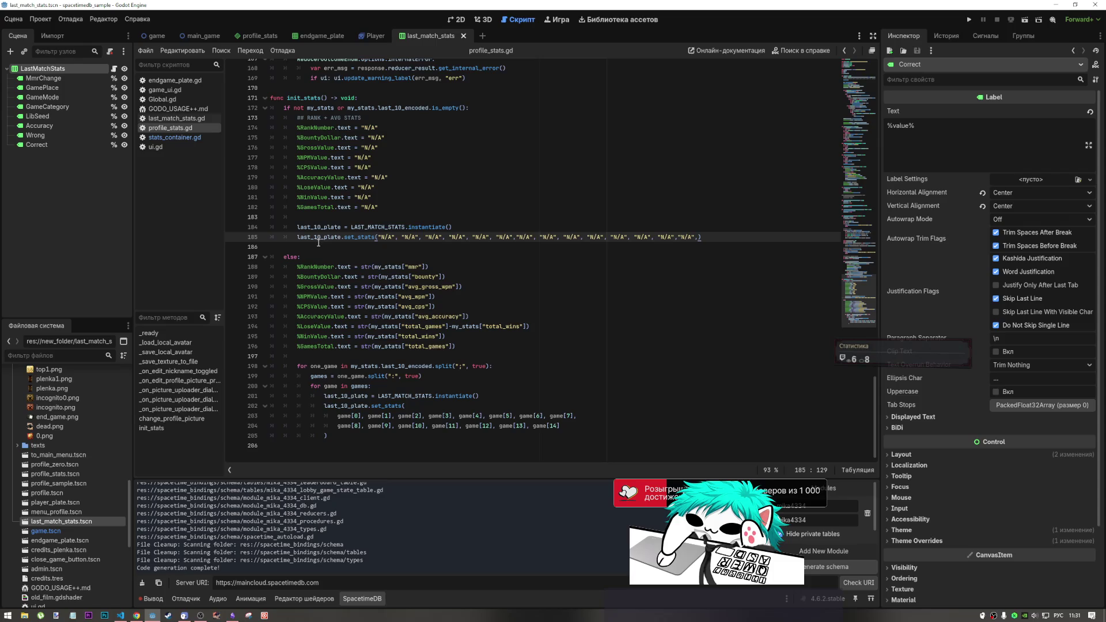
key("ctrl+a")
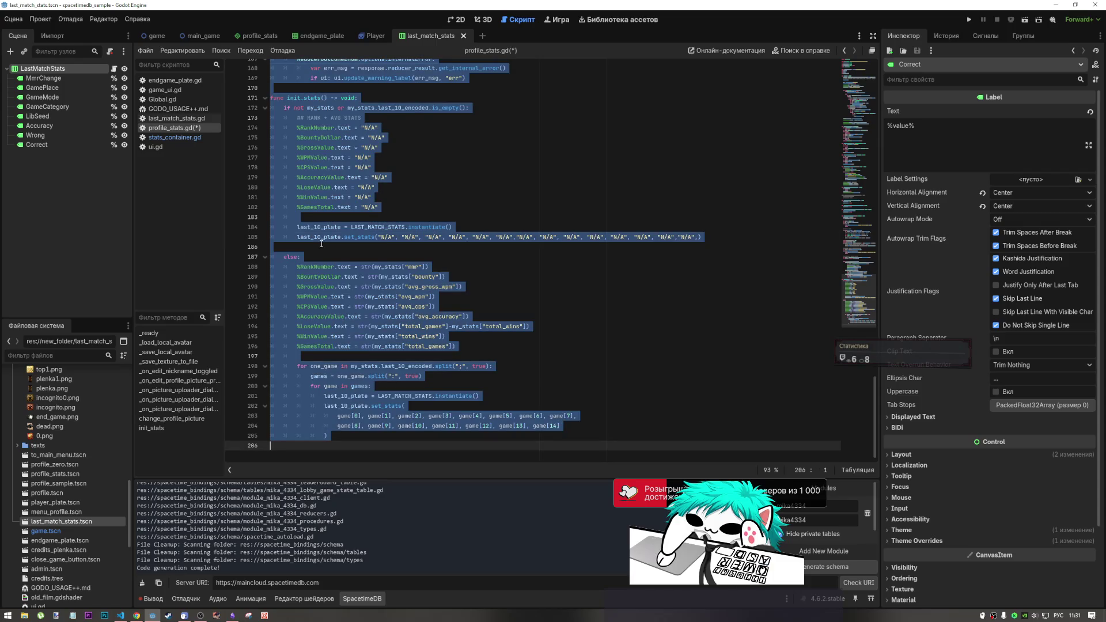
key("ctrl+s")
Select the is_empty check on line 172 and the split call on line 198.
left_click(497, 290)
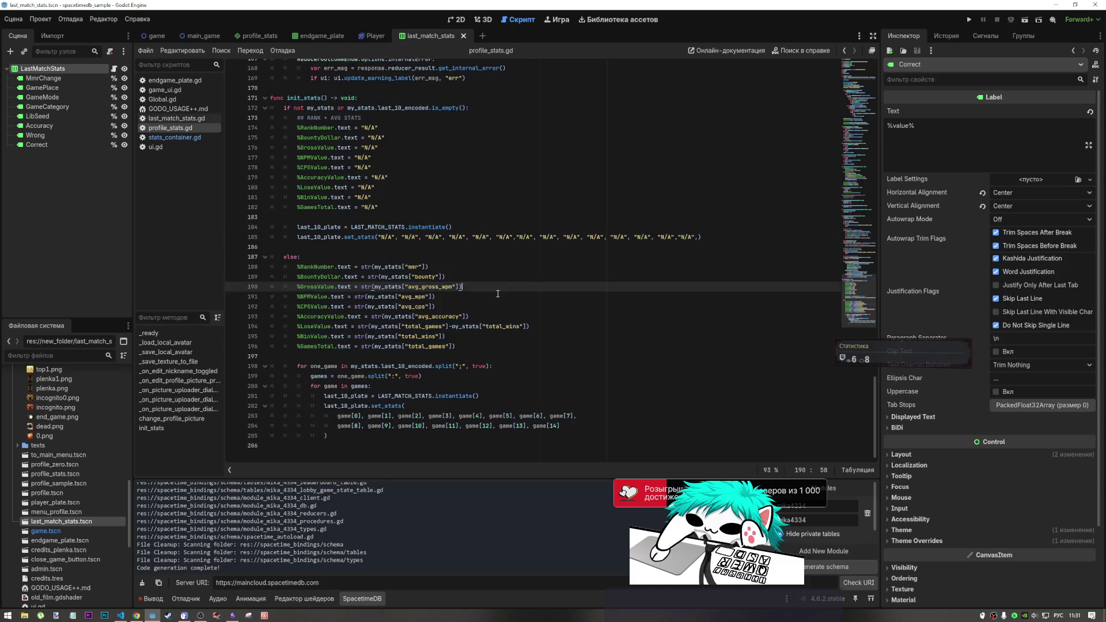
left_click(407, 433)
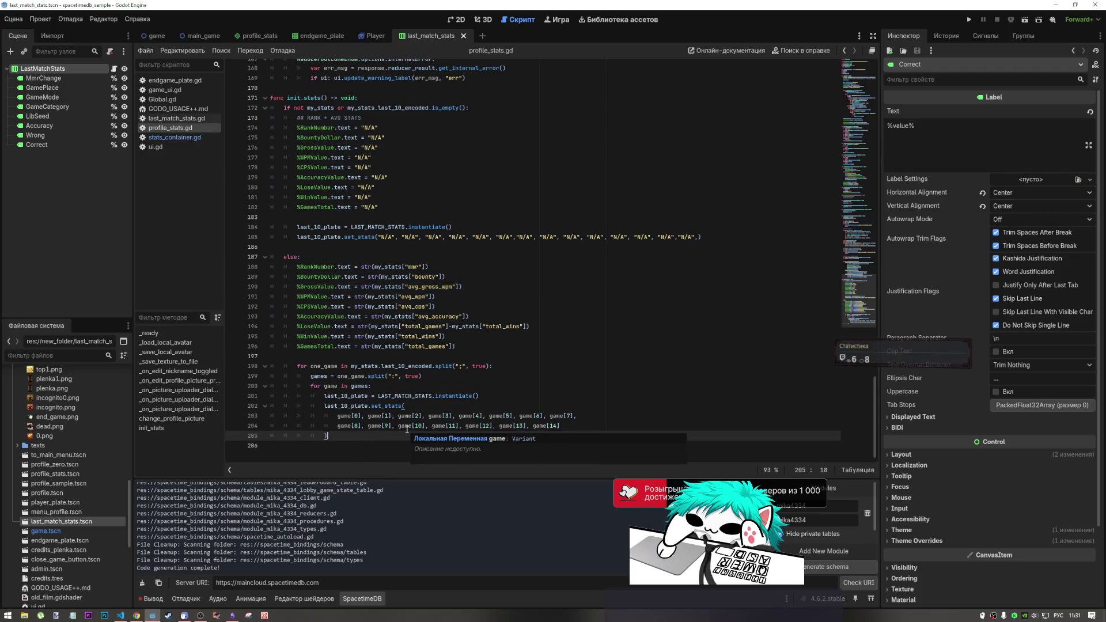
scroll(407, 429, "up", 5)
scroll(490, 286, "down", 4)
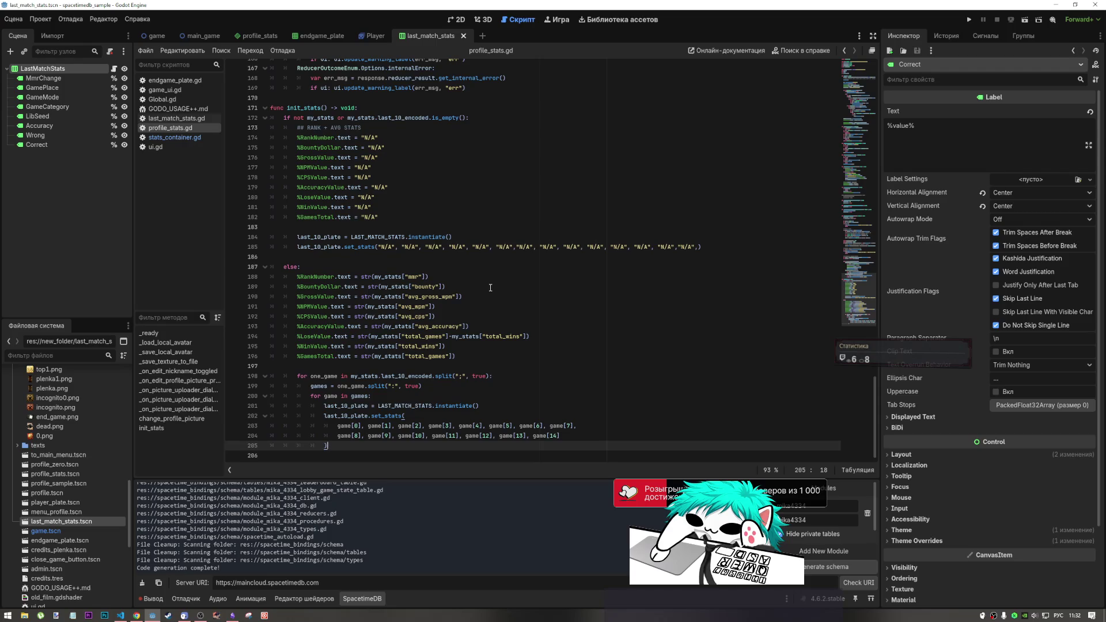
left_click_drag(468, 117, 398, 119)
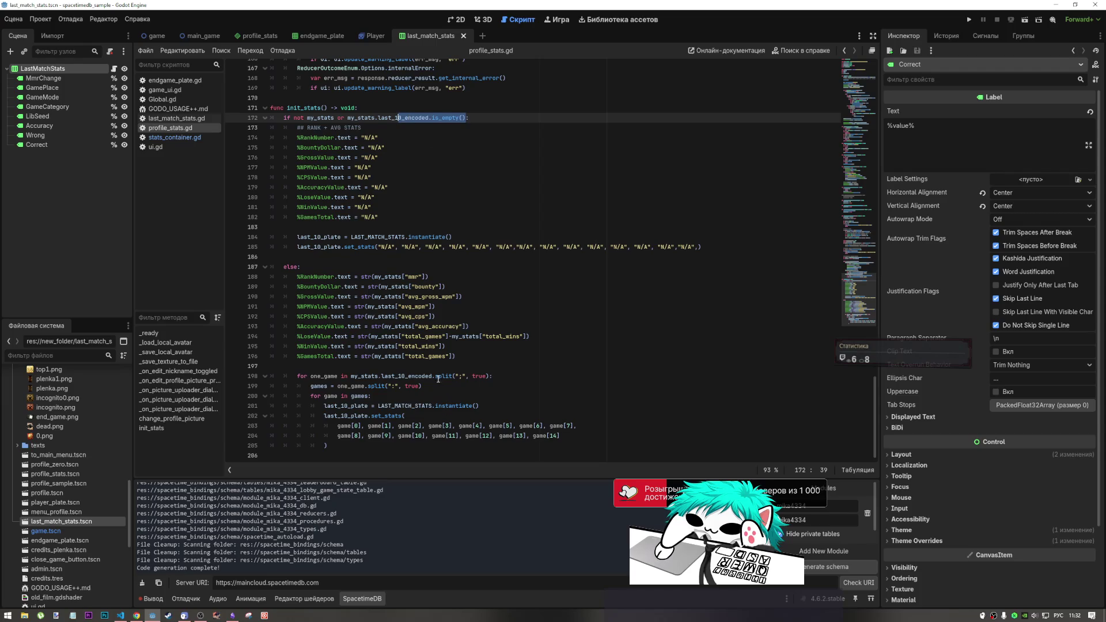
left_click_drag(437, 376, 429, 377)
left_click_drag(461, 118, 438, 118)
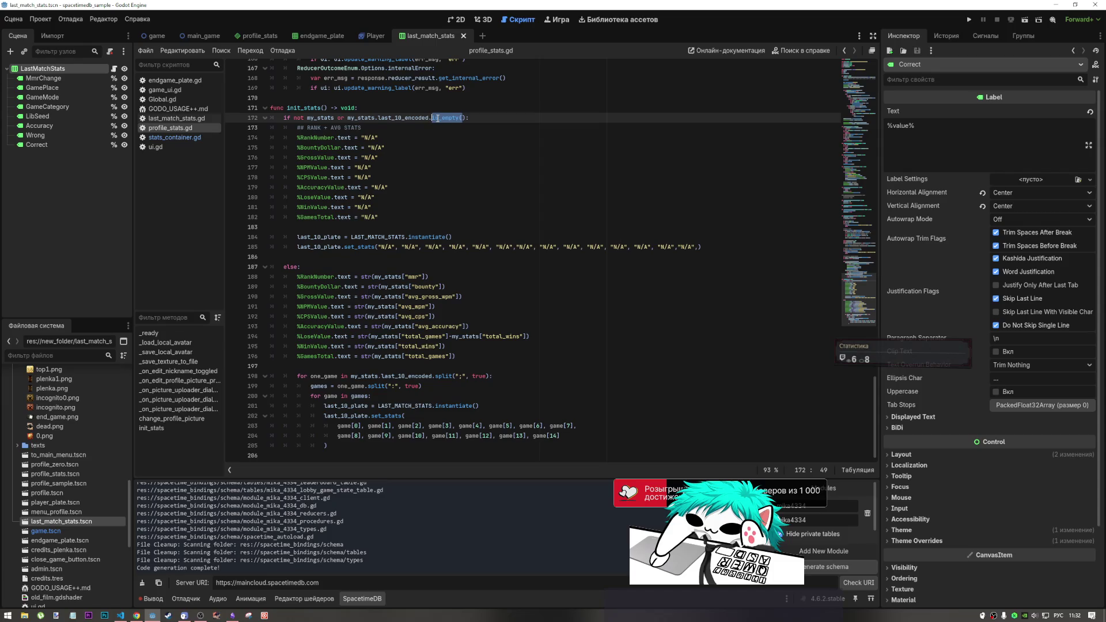
left_click(452, 116)
double_click(450, 117)
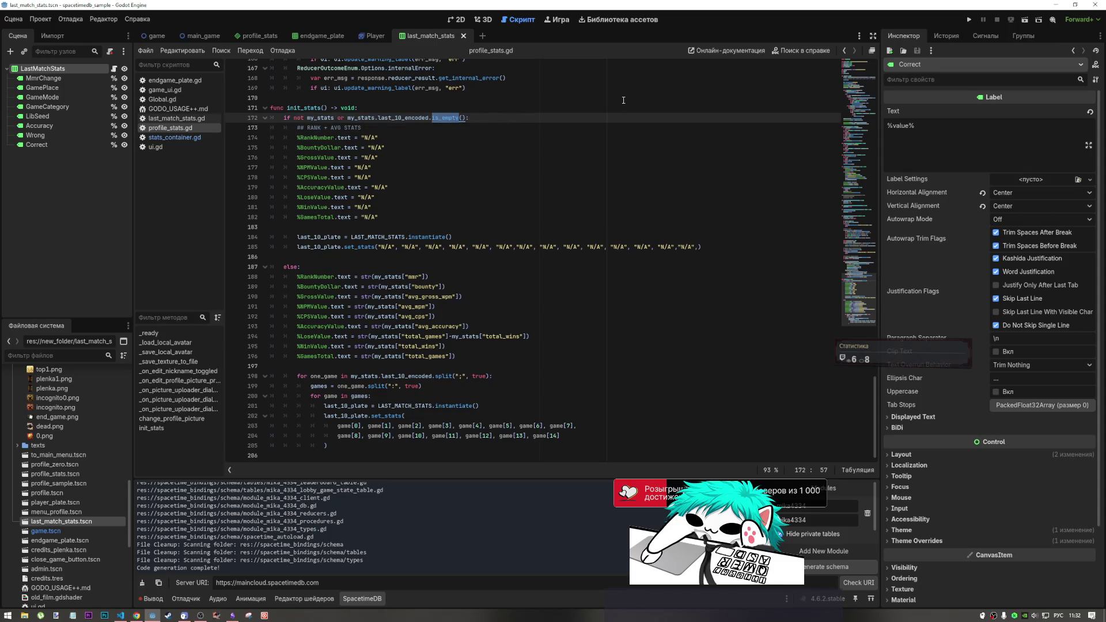
left_click(802, 51)
left_click(322, 196)
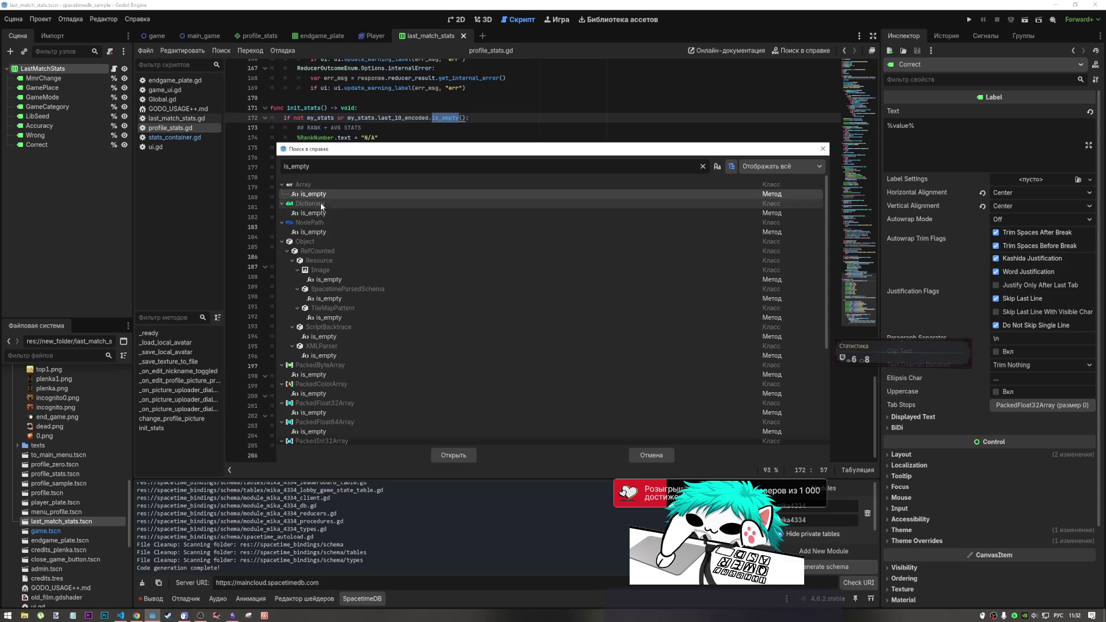
key("Return")
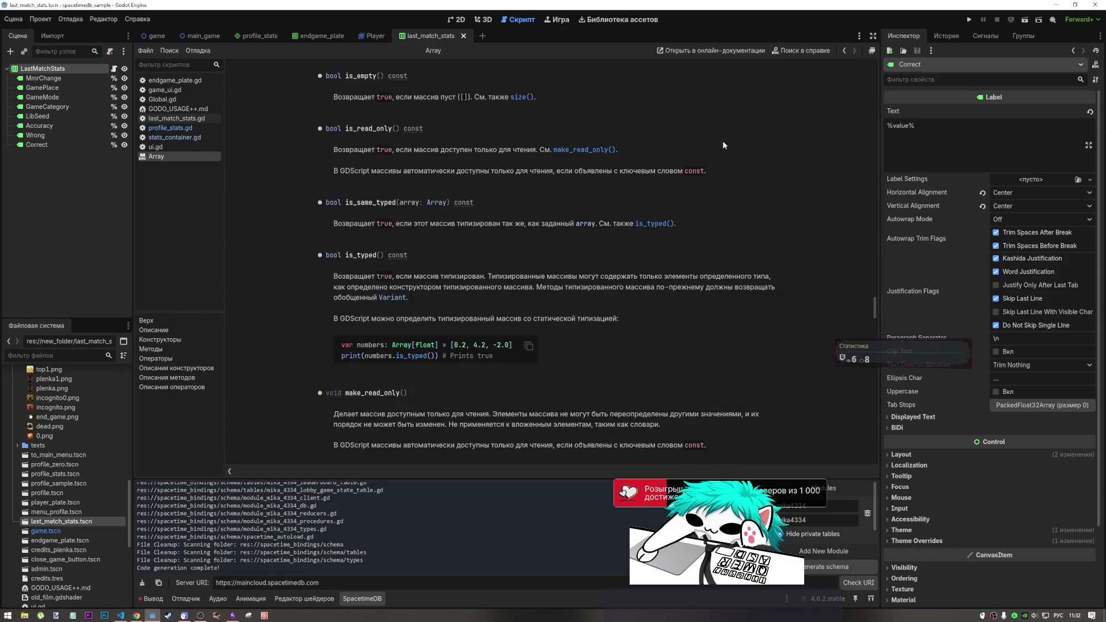
left_click(843, 51)
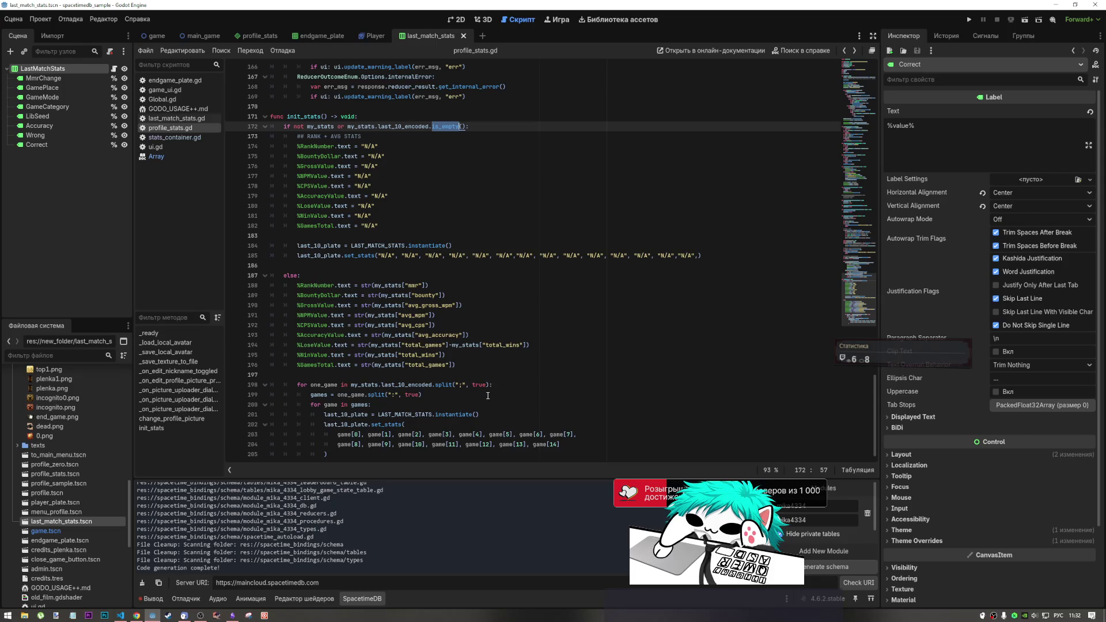
left_click_drag(489, 385, 444, 385)
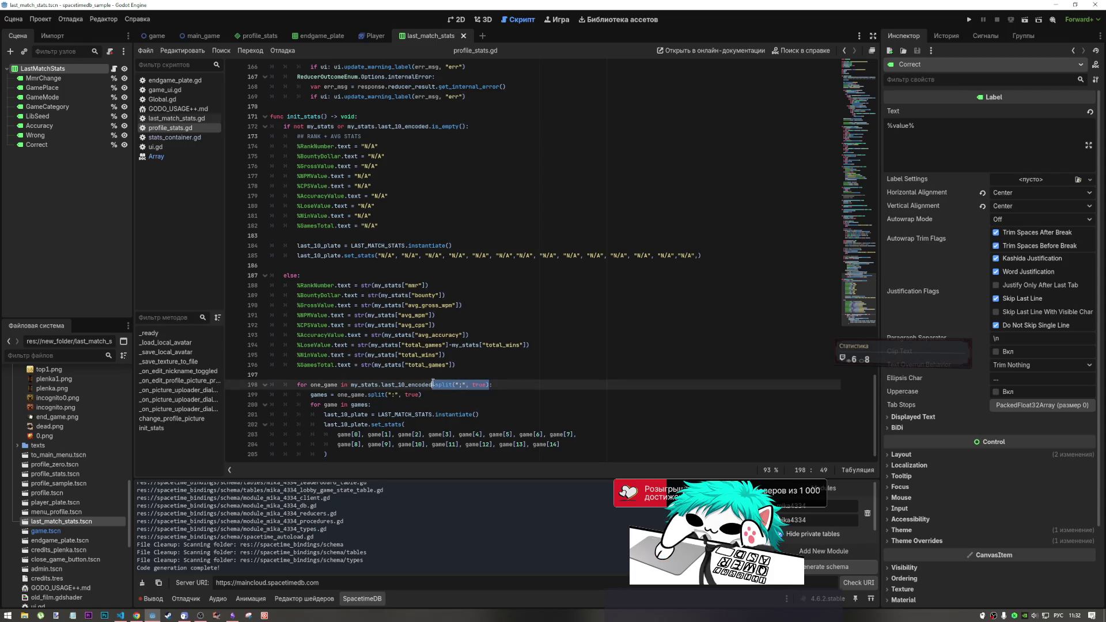
Insert .split(";", true) before is_empty on line 172, then delete it again.
left_click(429, 127)
type(".split(\";\", true)")
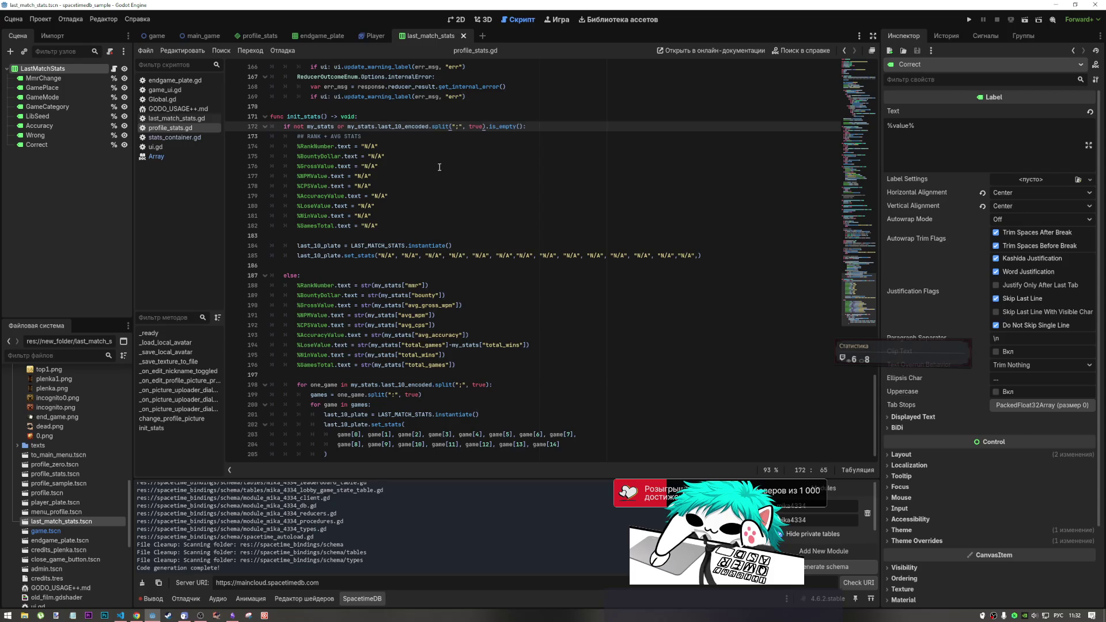
key("End")
key("ctrl+Left")
key("ctrl+Left")
key("ctrl+Left")
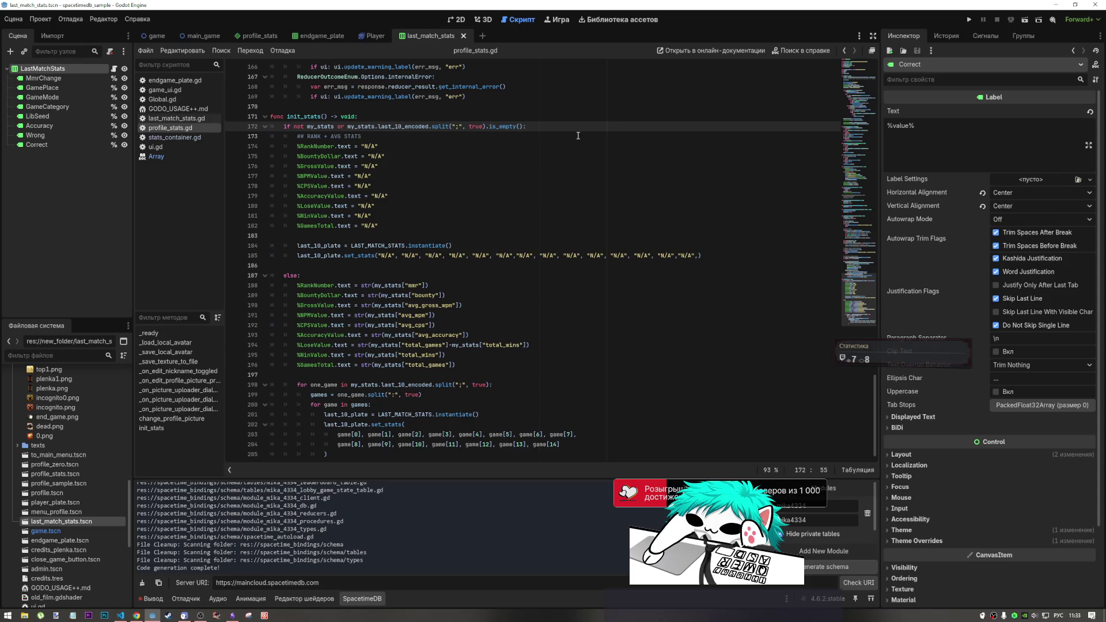
left_click_drag(485, 126, 433, 126)
key("BackSpace")
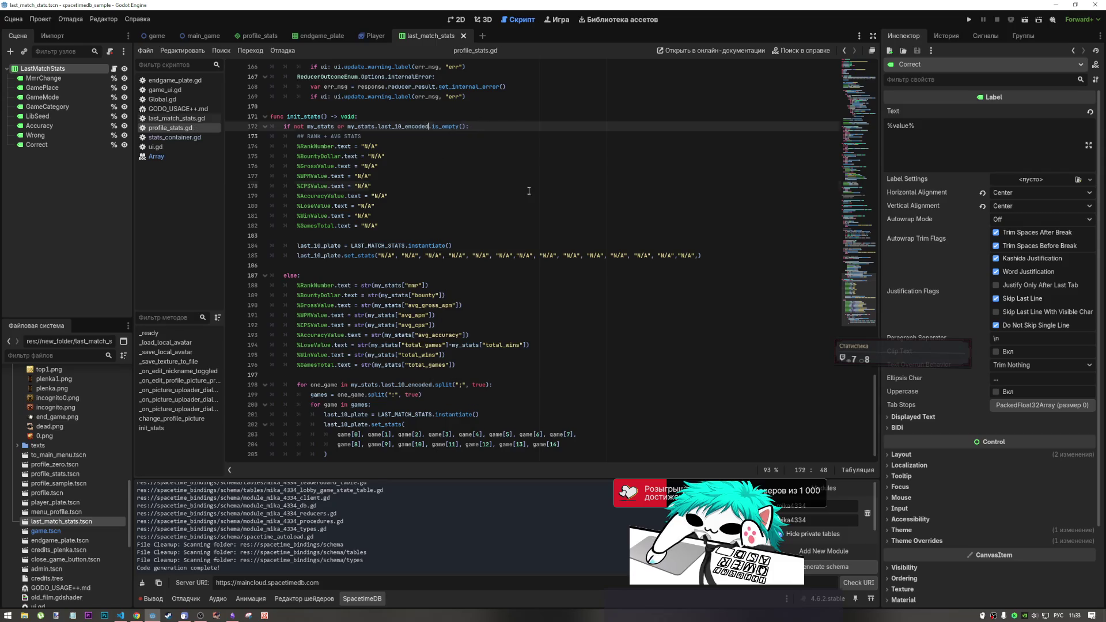
Show the last_match_stats scene in the 2D editor.
left_click(441, 186)
scroll(442, 199, "down", 1)
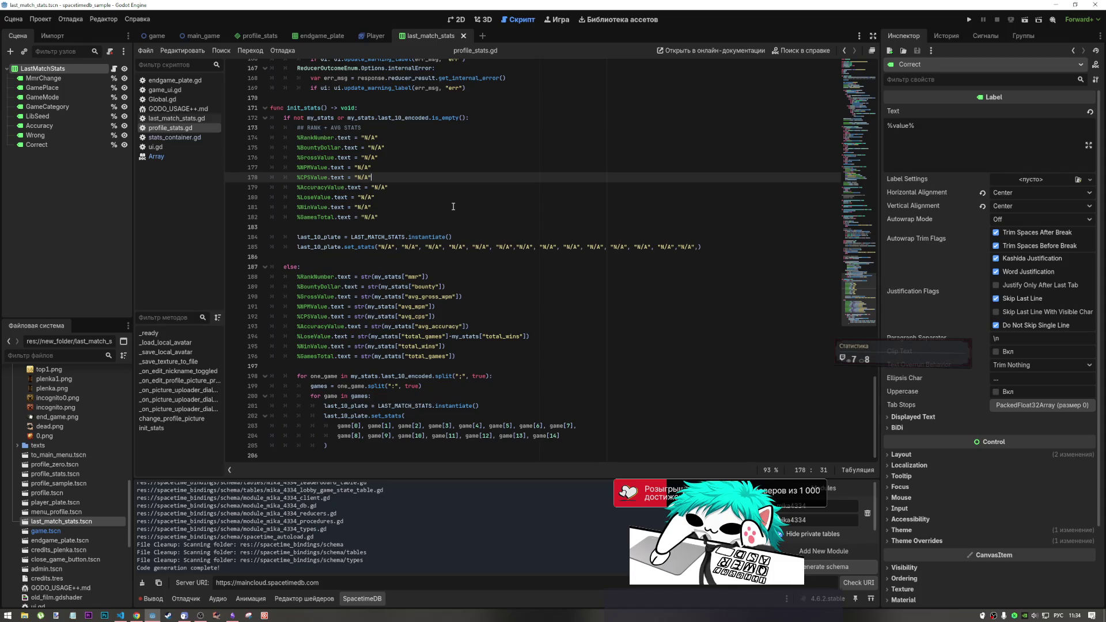
left_click(351, 266)
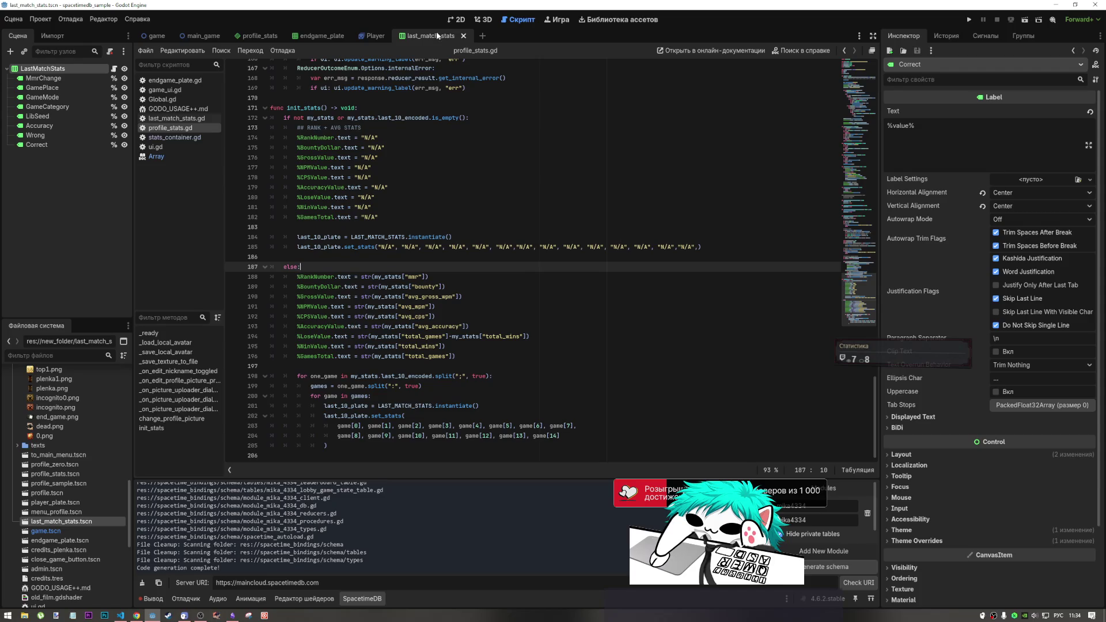
left_click(455, 19)
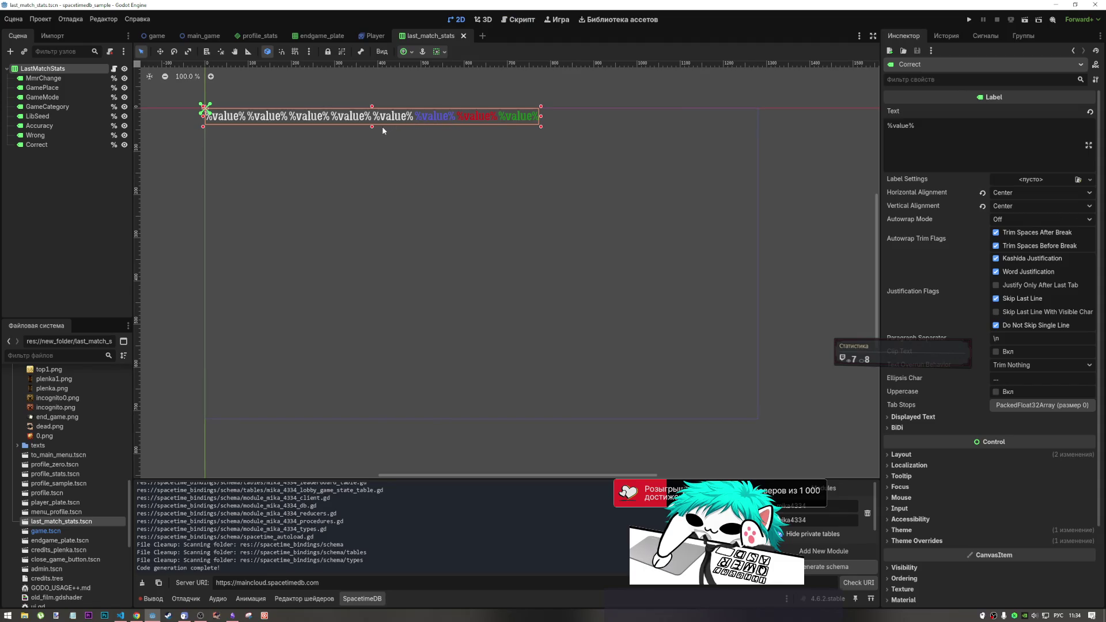
Select all eight labels, MmrChange through Correct, and enable their Font Size theme override.
left_click(60, 79)
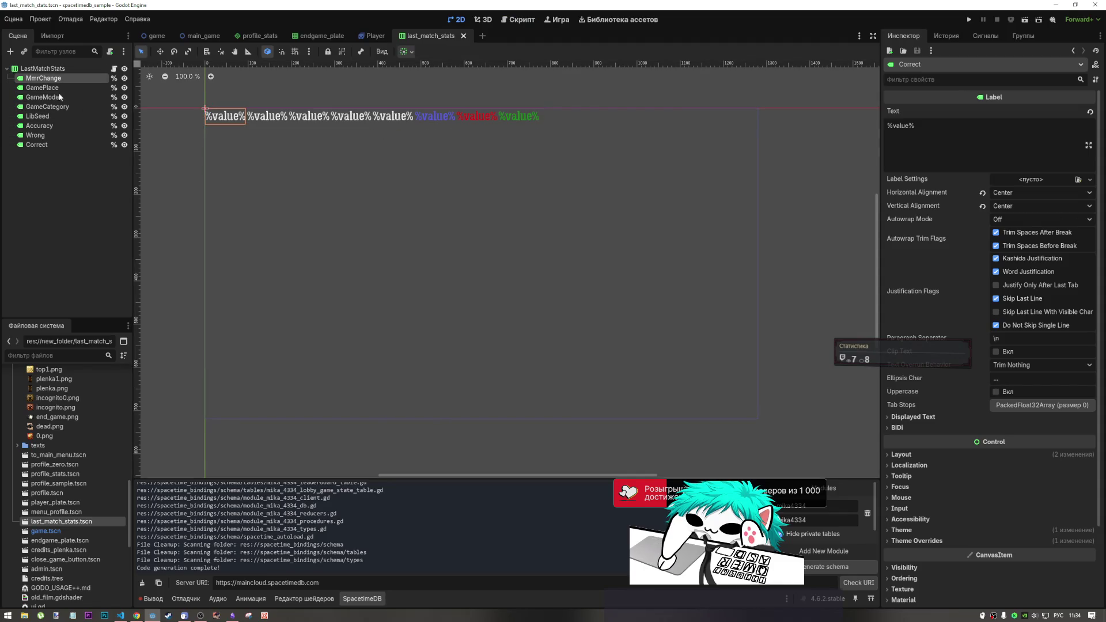
left_click(50, 142, "shift")
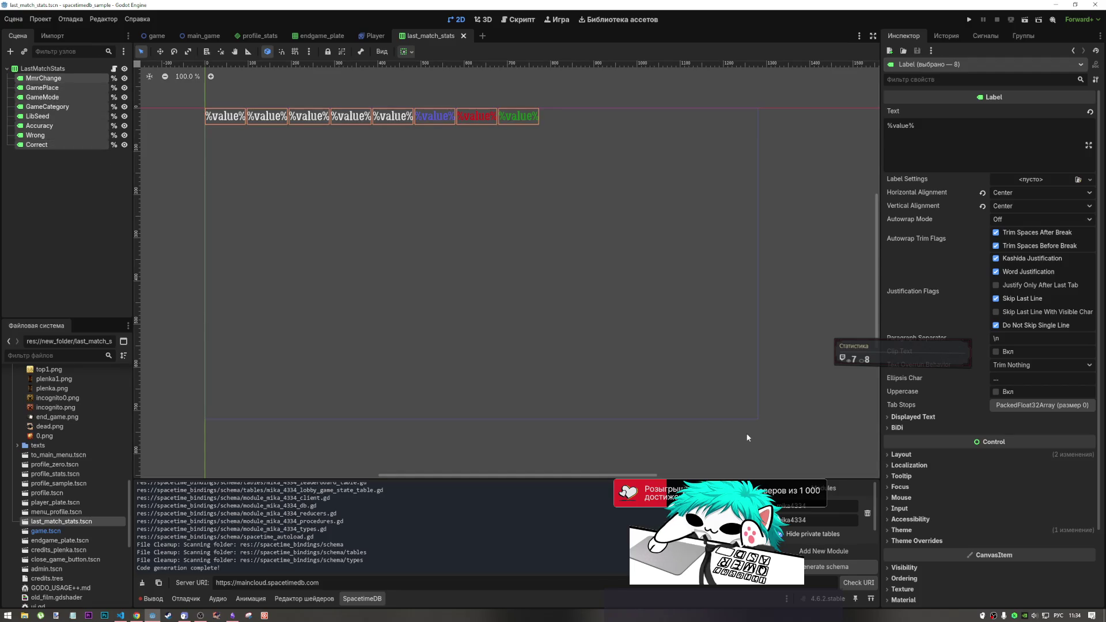
left_click(957, 455)
left_click(956, 452)
left_click(918, 529)
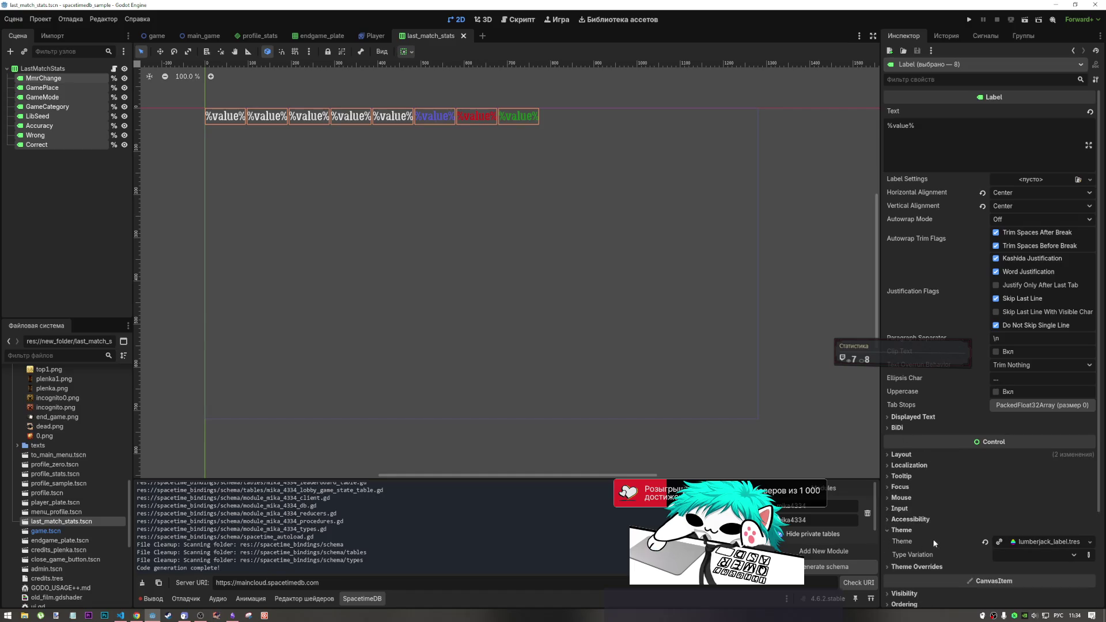
left_click(922, 567)
scroll(916, 519, "down", 3)
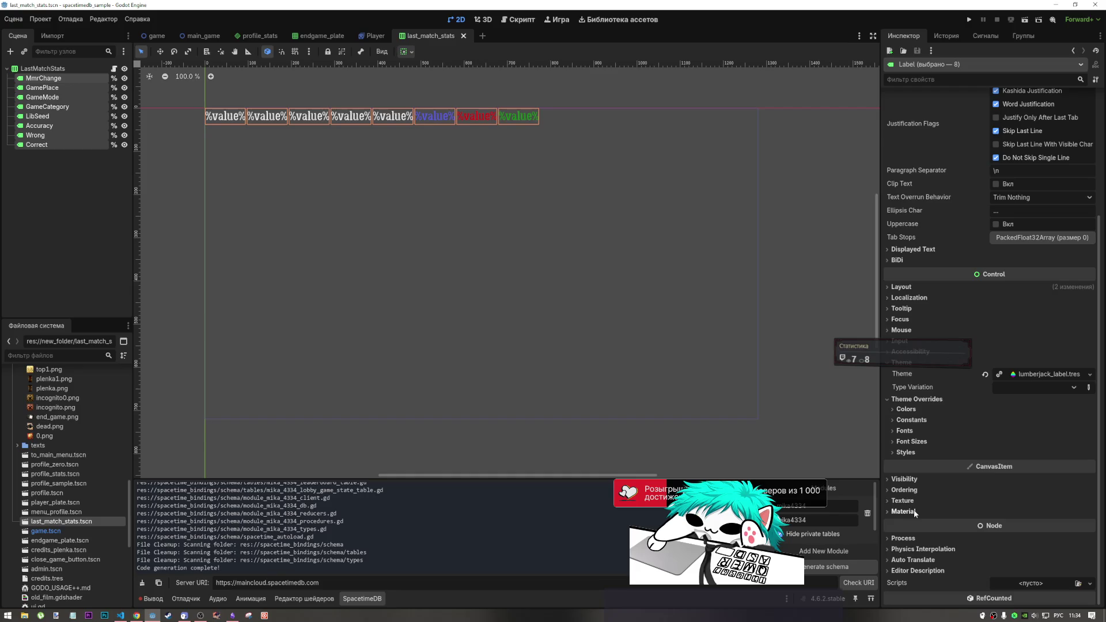
left_click(916, 441)
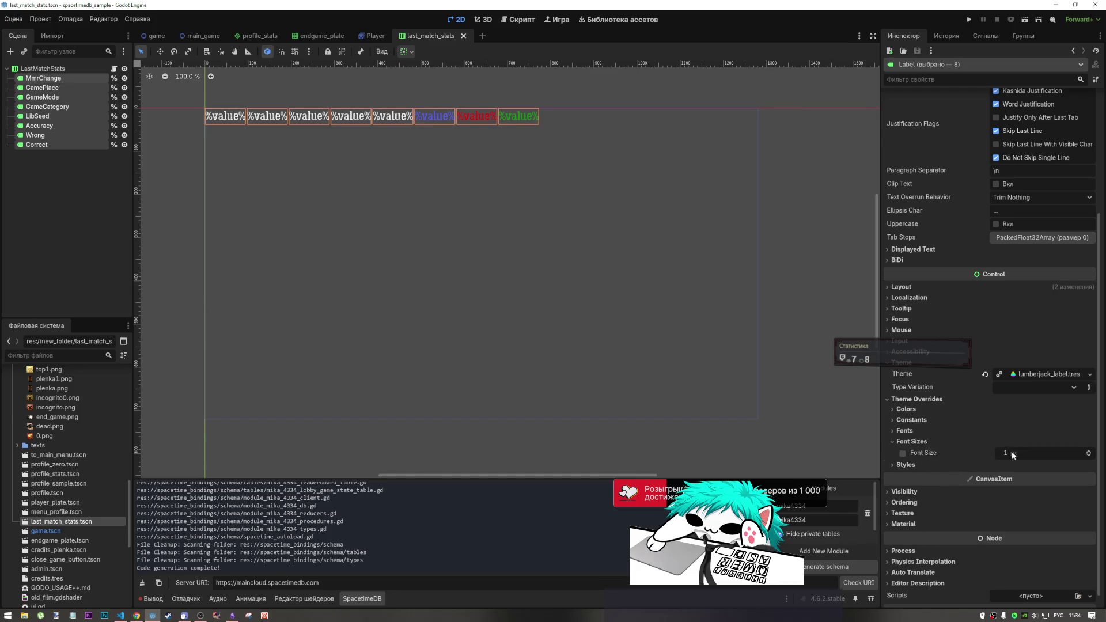
left_click(912, 453)
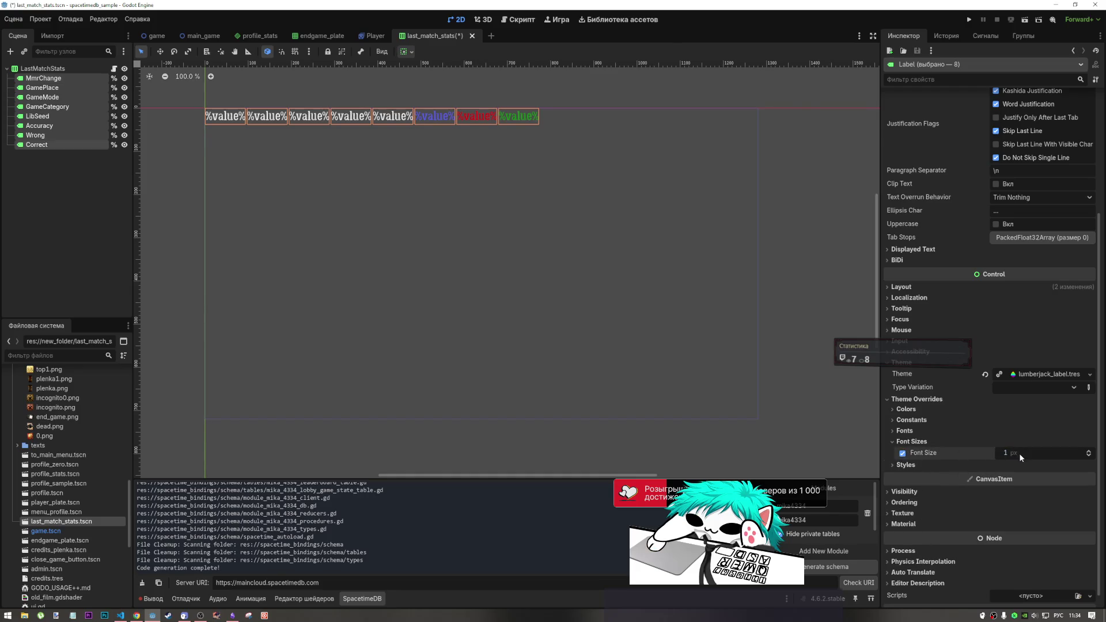
Set the labels' font size override to 14, then save and close last_match_stats.
type("10")
key("Return")
key("Return")
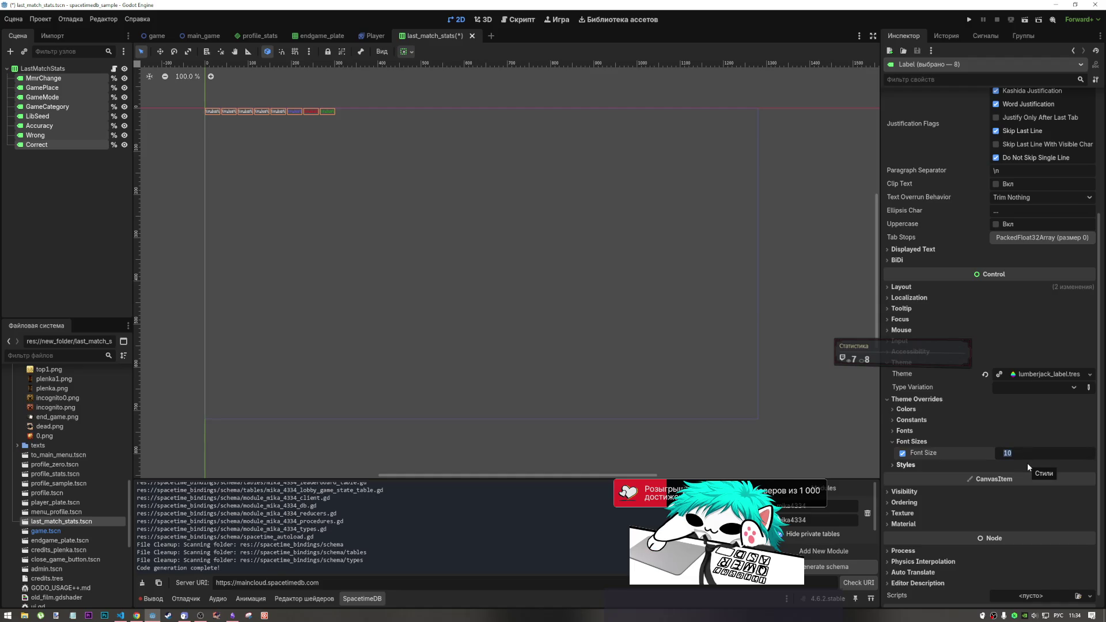
type("14")
key("Return")
key("ctrl+s")
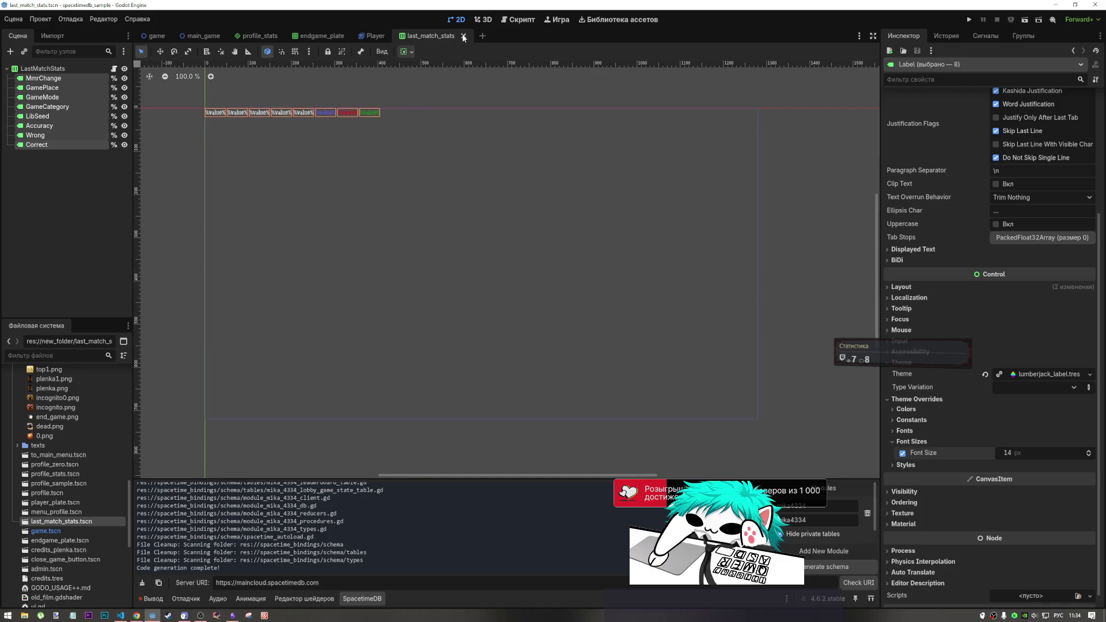
left_click(463, 37)
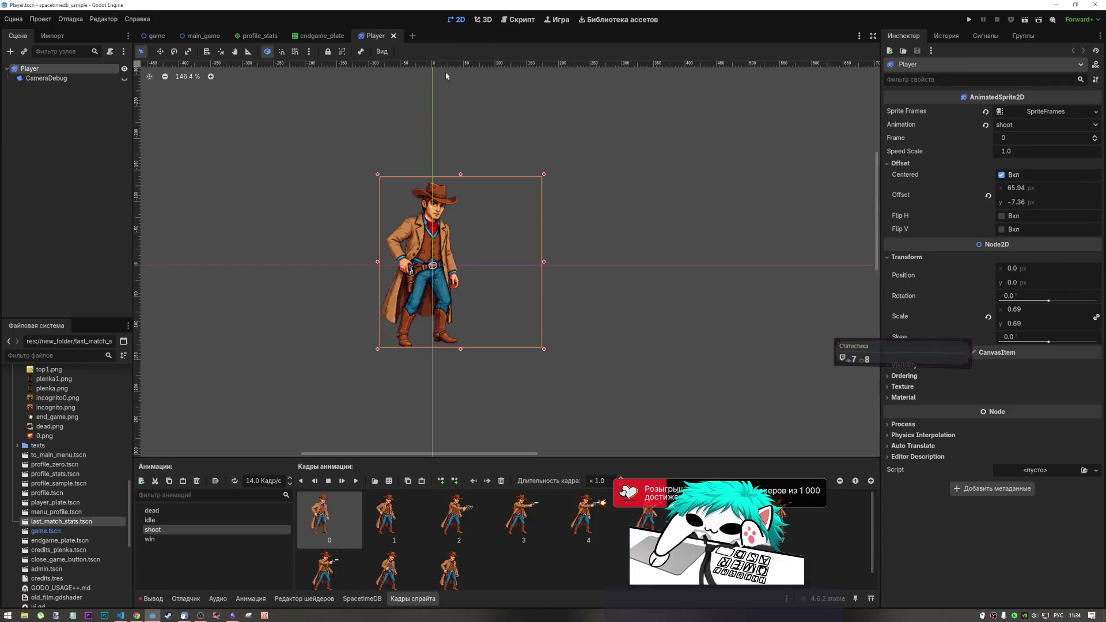
In profile_stats, select the MMR(d) label and check the lumberjack_label theme's font size.
left_click(273, 38)
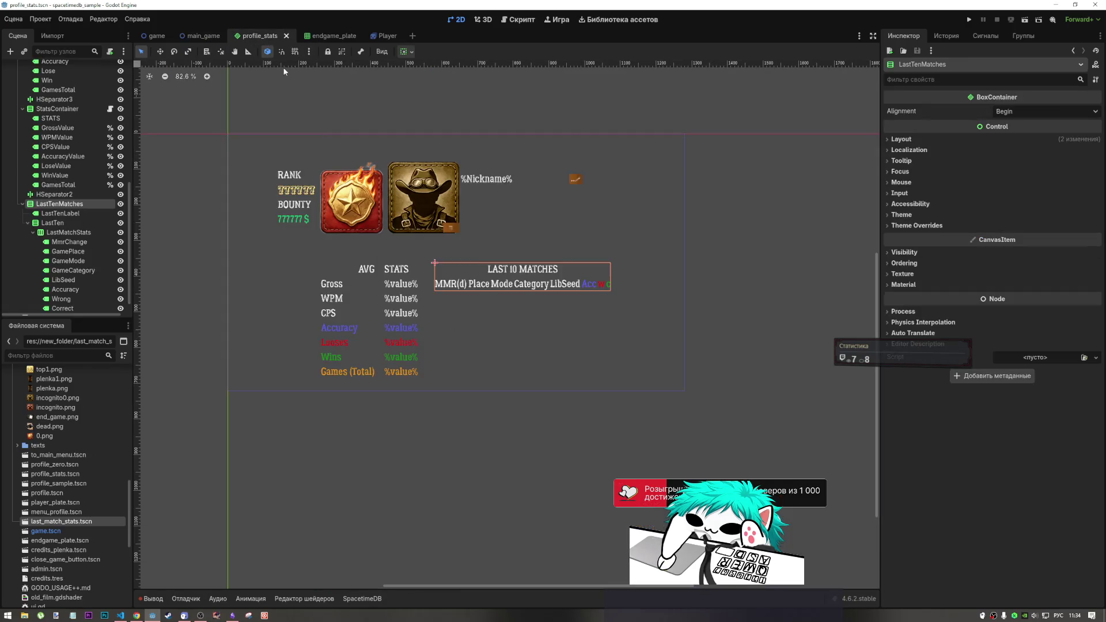
left_click(490, 284)
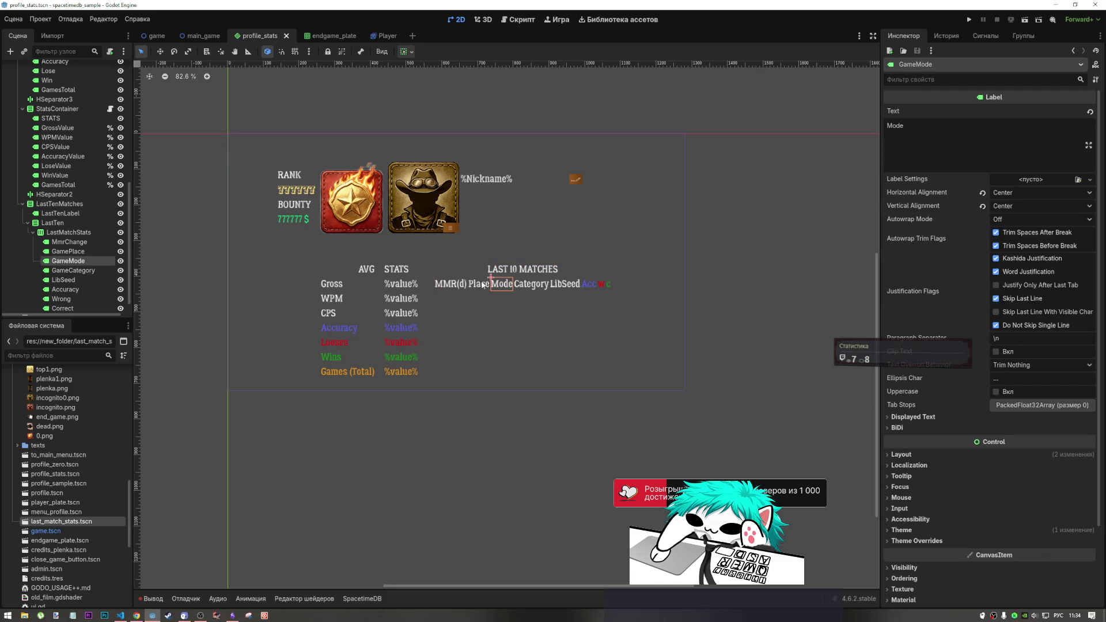
left_click(491, 285)
left_click(451, 284)
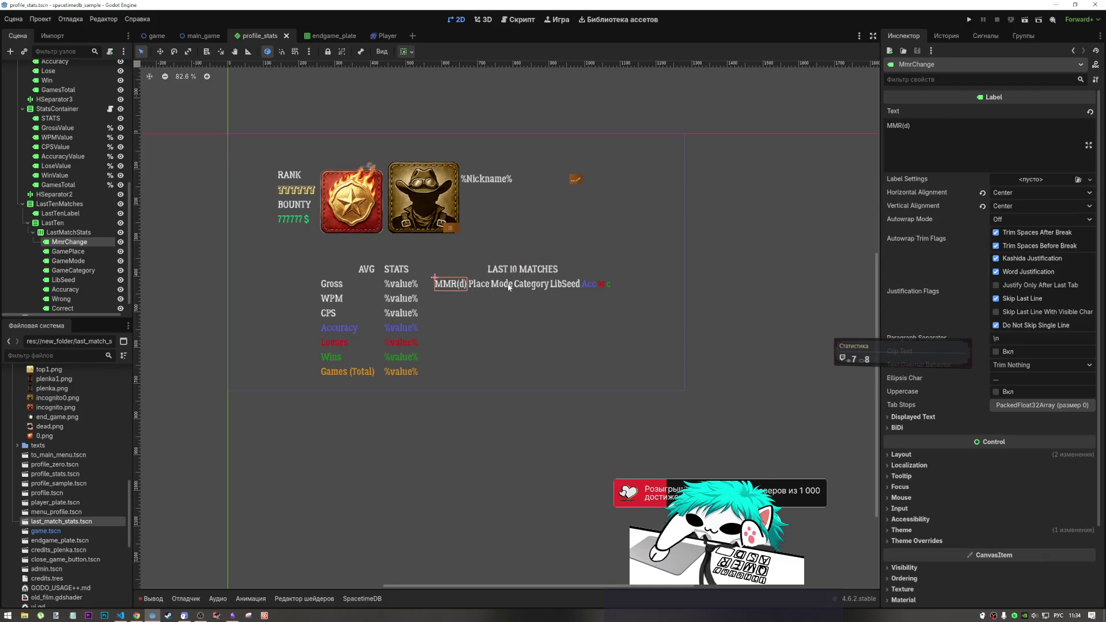
left_click(912, 530)
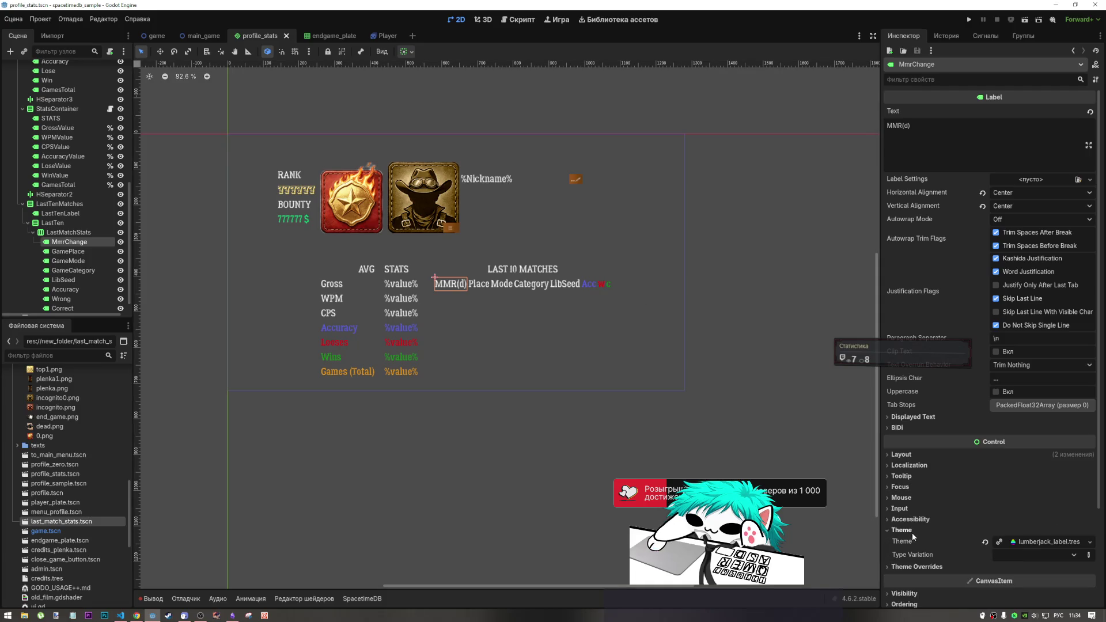
left_click(1043, 542)
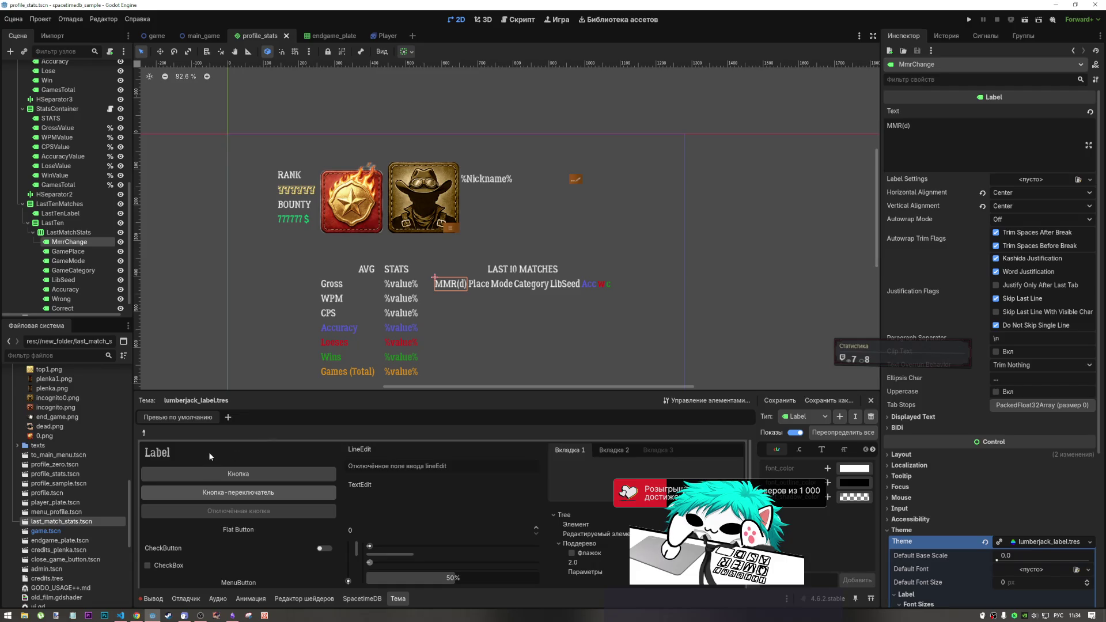
left_click(839, 451)
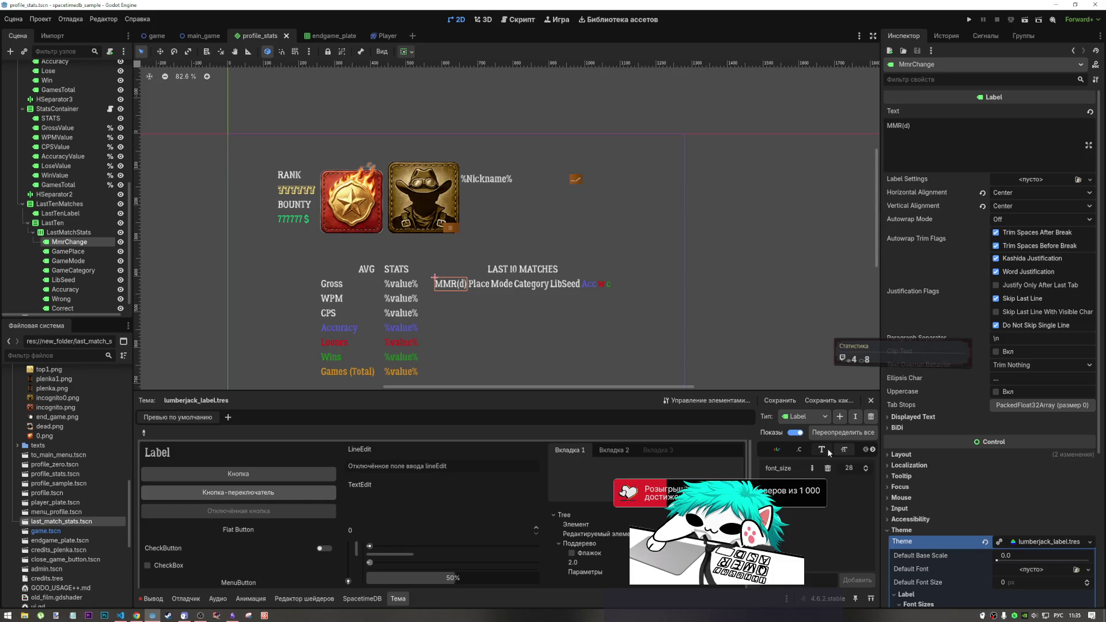
Select all eight last-match labels and expose their Font Sizes theme override.
scroll(92, 297, "down", 2)
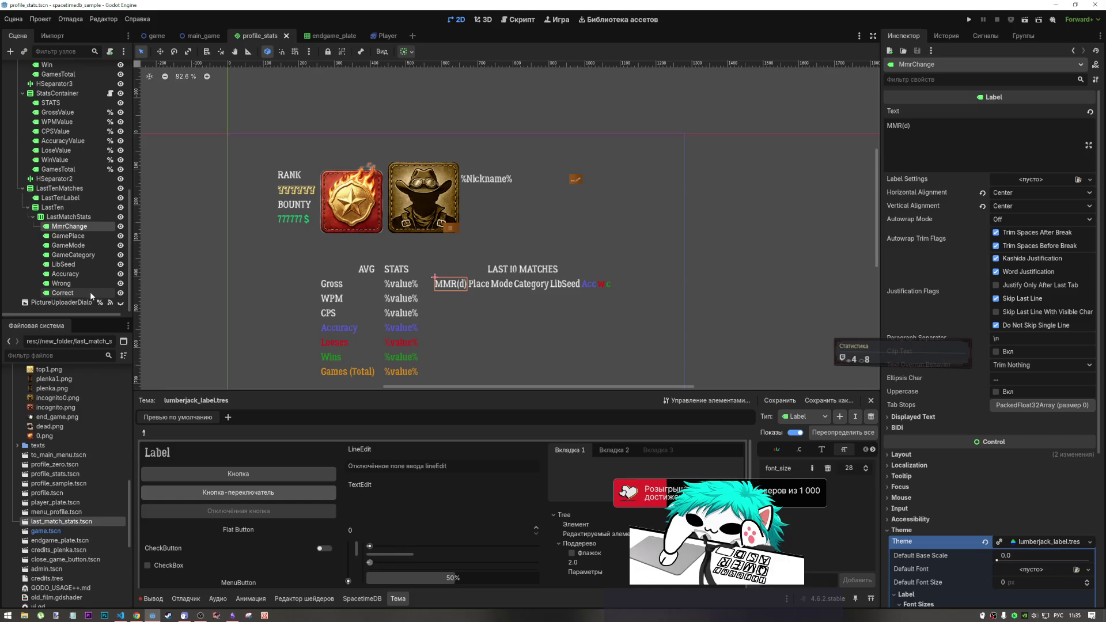
left_click(91, 295, "shift")
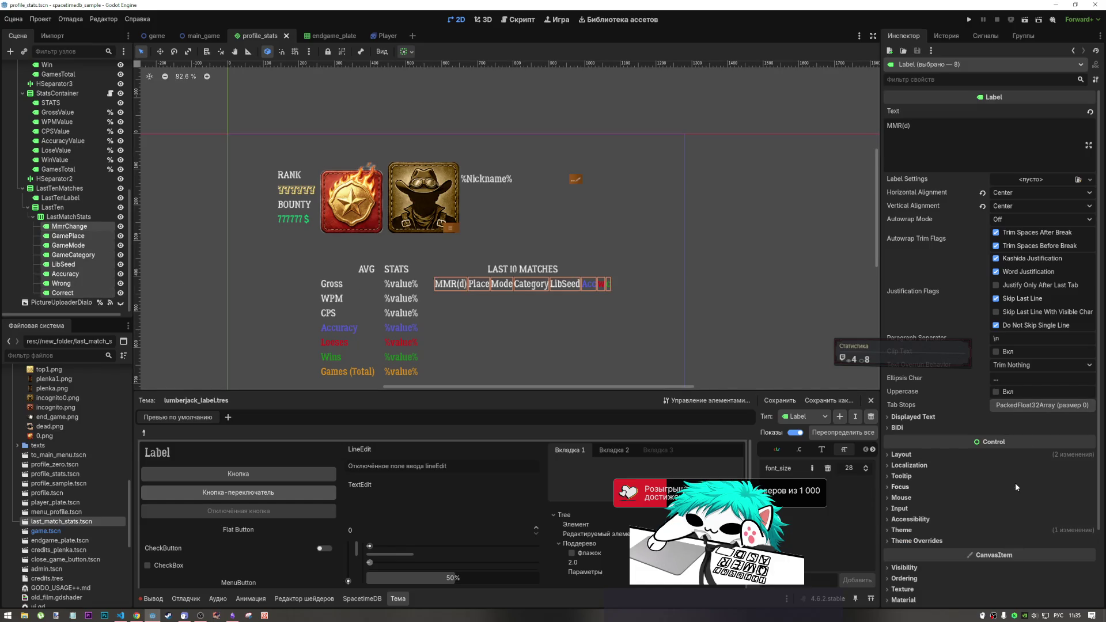
left_click(922, 457)
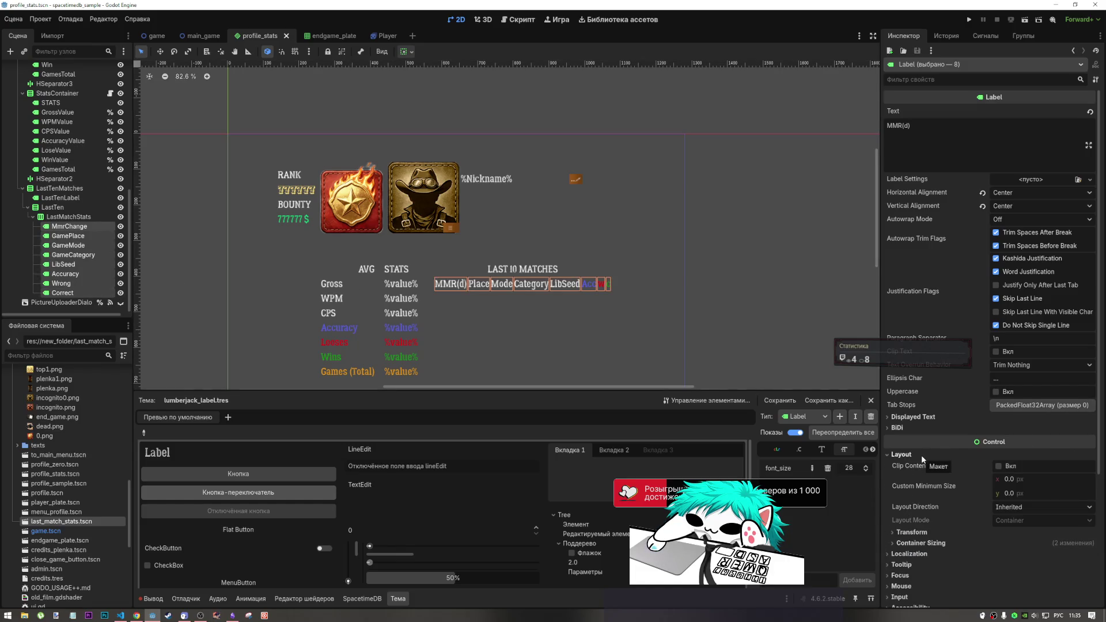
left_click(921, 454)
left_click(927, 539)
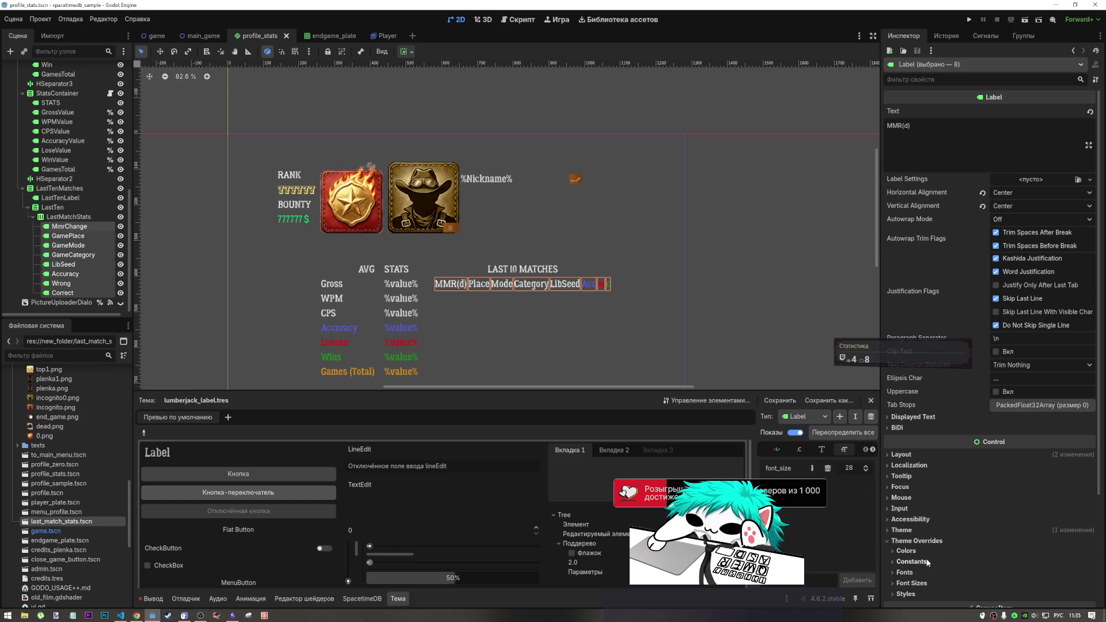
scroll(925, 553, "down", 5)
left_click(913, 442)
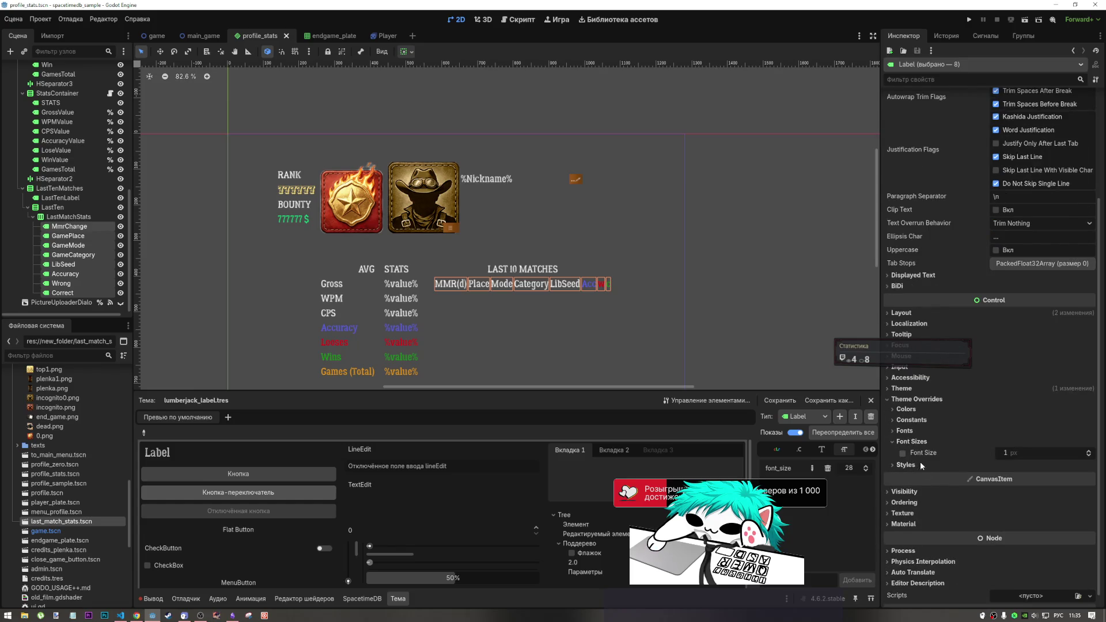
Set the labels' font size override to 18, after trying 16, and save profile_stats.
left_click(1024, 456)
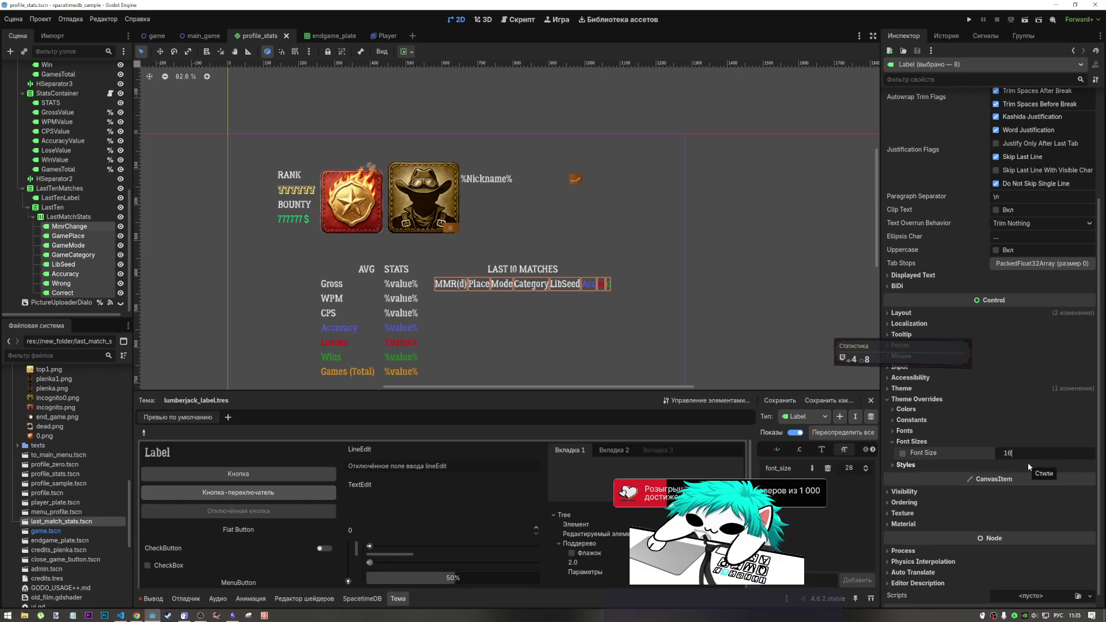
type("16")
key("Return")
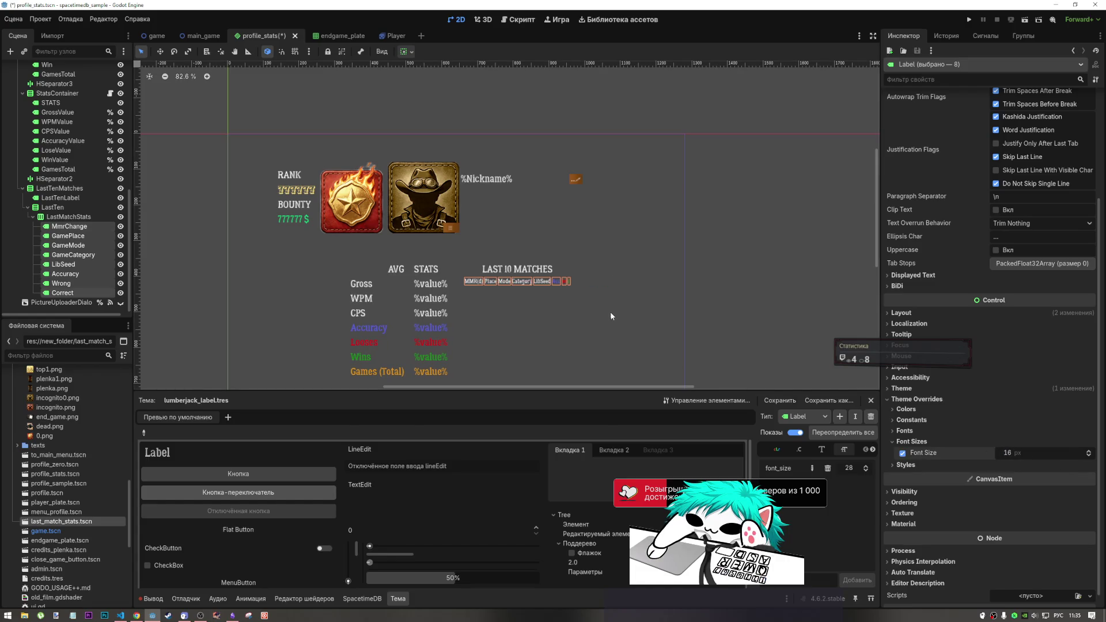
scroll(489, 286, "up", 3)
scroll(493, 285, "down", 3)
scroll(518, 285, "up", 2)
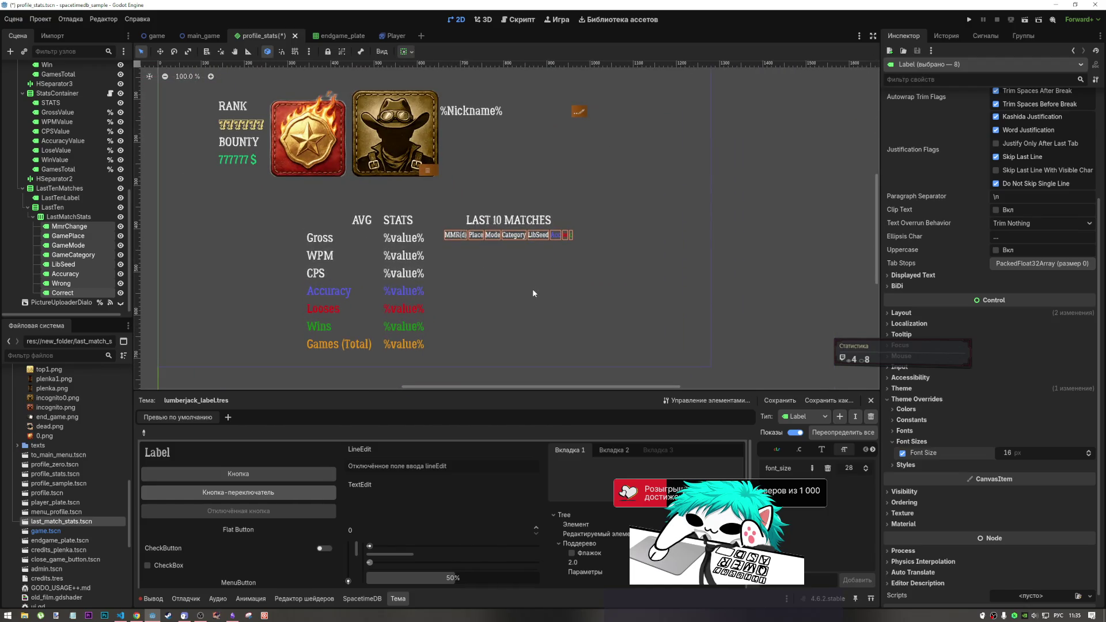
left_click(1014, 456)
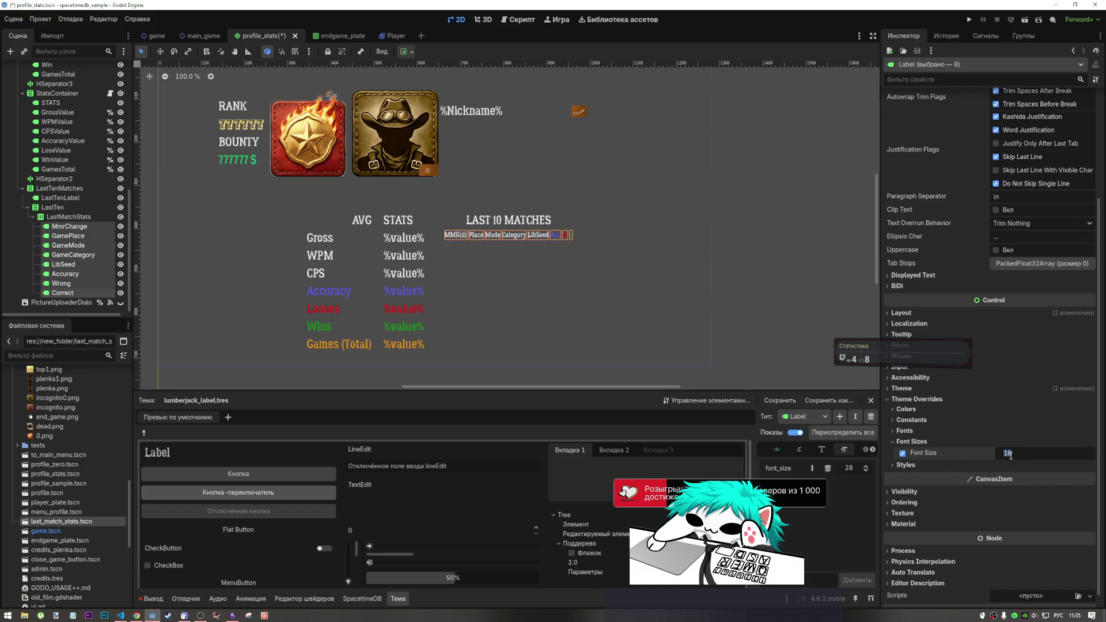
type("18")
key("Return")
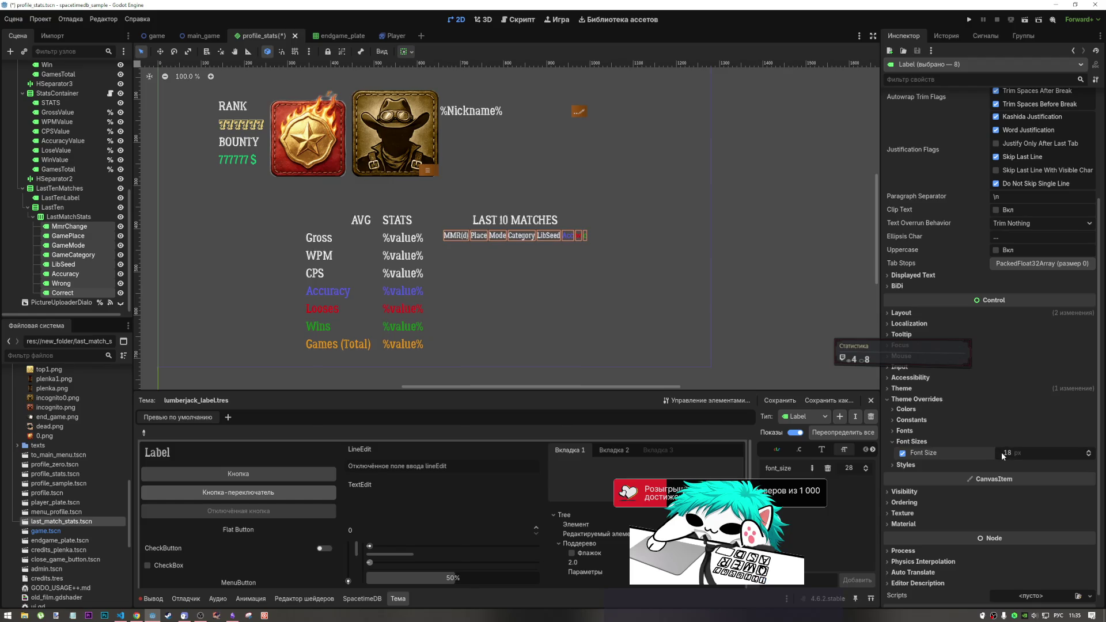
mouse_move(636, 280)
left_mouse_down()
mouse_move(658, 303)
mouse_move(719, 319)
left_mouse_up()
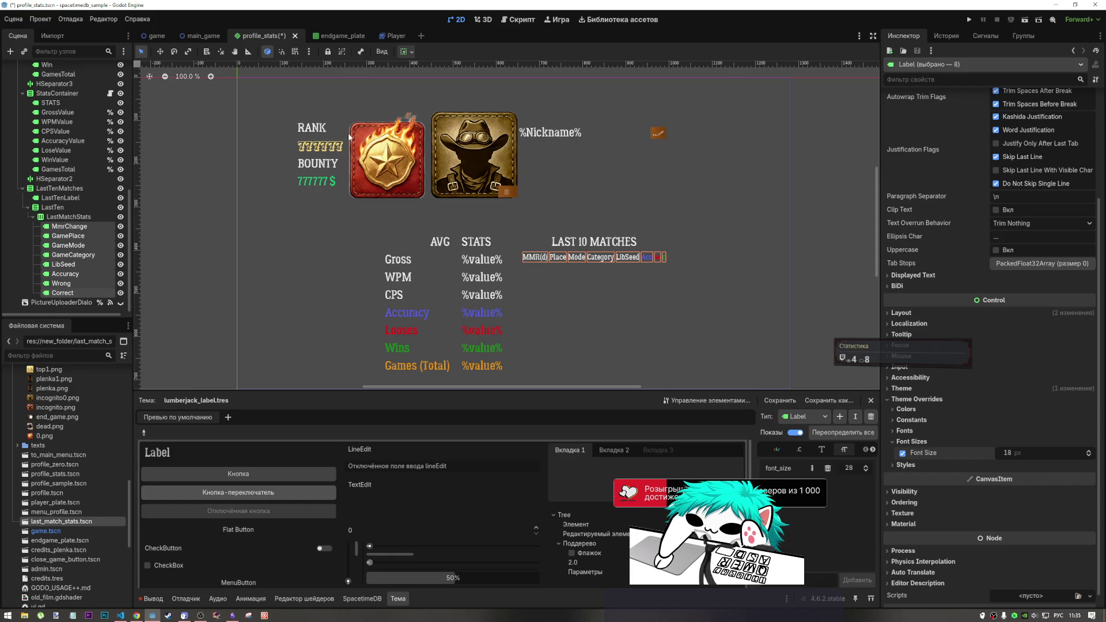
key("ctrl+s")
Open the last_match_stats scene from the FileSystem dock.
scroll(569, 242, "right", 2)
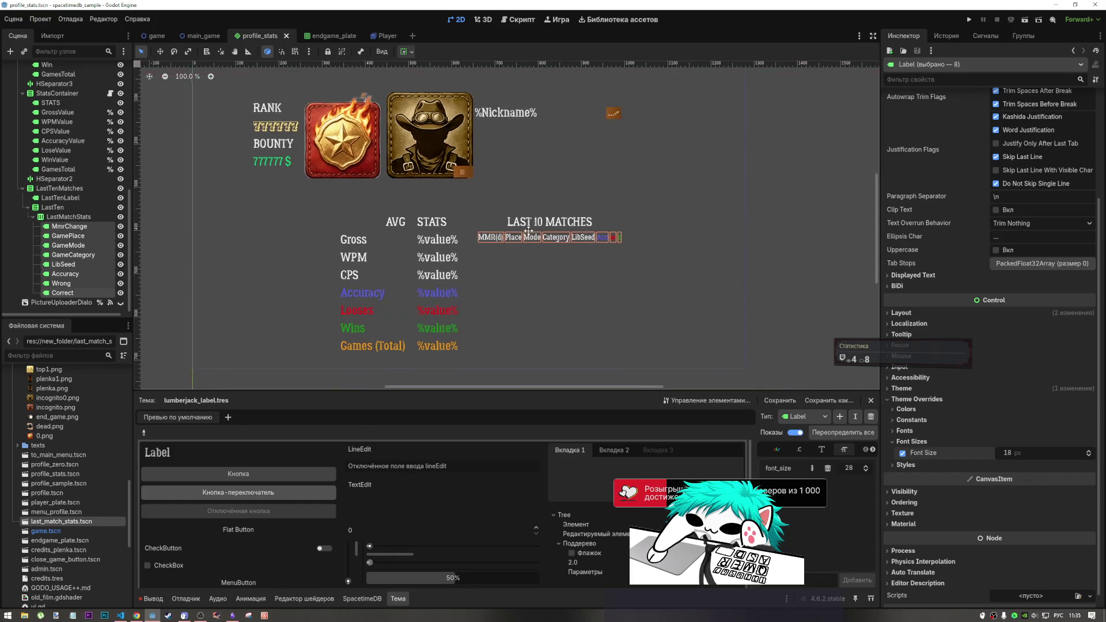
scroll(420, 259, "right", 5)
scroll(420, 259, "left", 7)
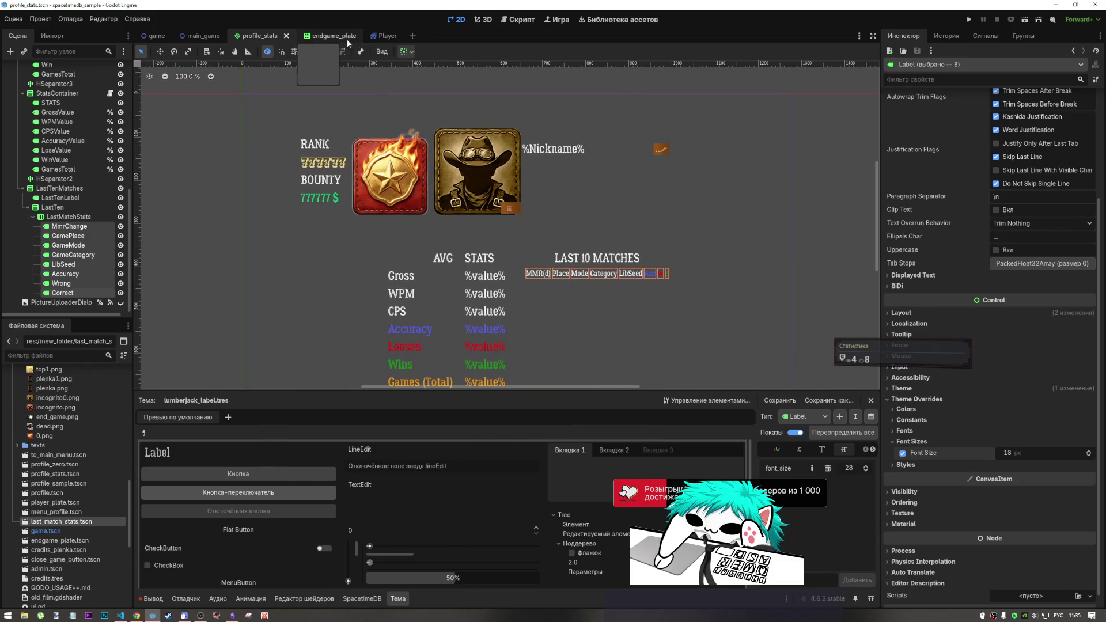
double_click(42, 523)
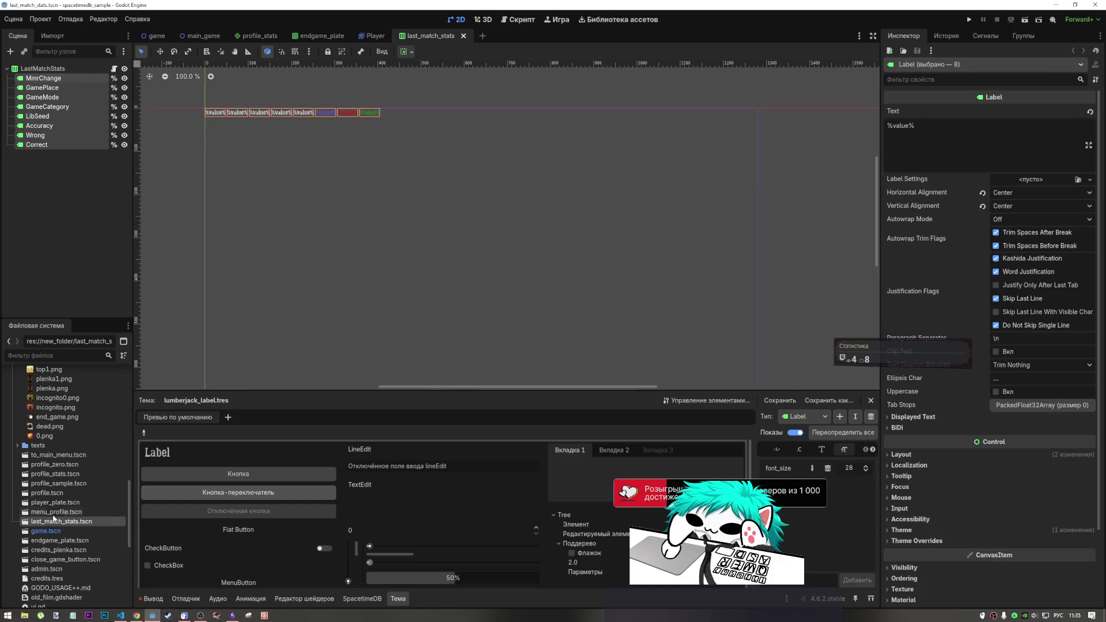
Set the last_match_stats labels' Font Size override to 18.
left_click(925, 543)
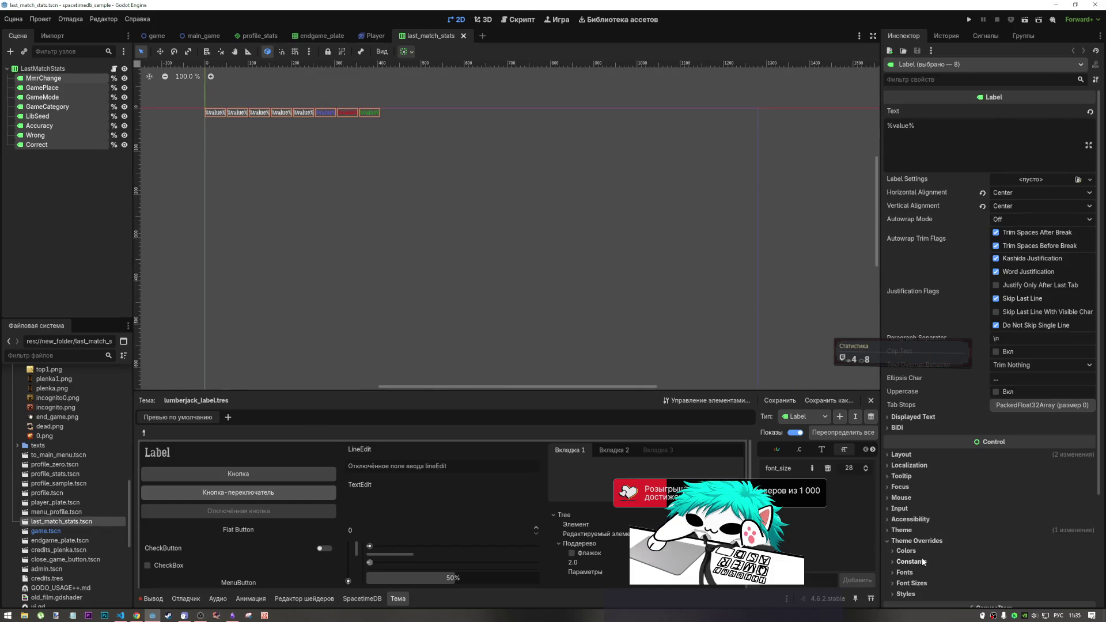
scroll(922, 556, "down", 5)
left_click(916, 455)
left_click(1009, 468)
type("18")
key("Return")
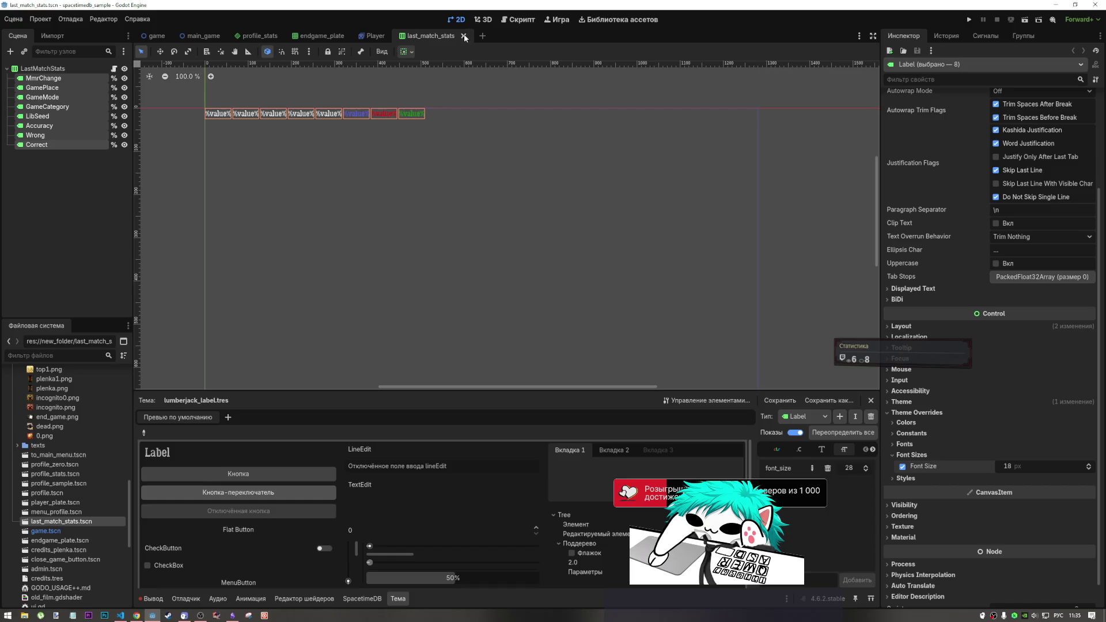
Close last_match_stats and return to the profile_stats scene via main_game.
left_click(463, 35)
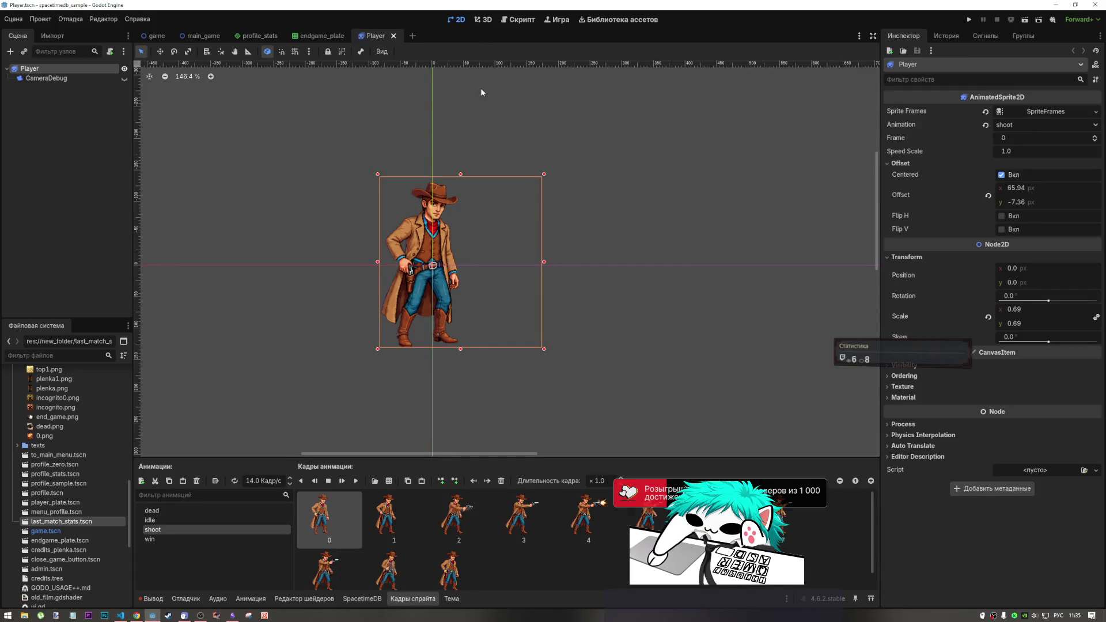
left_click(199, 39)
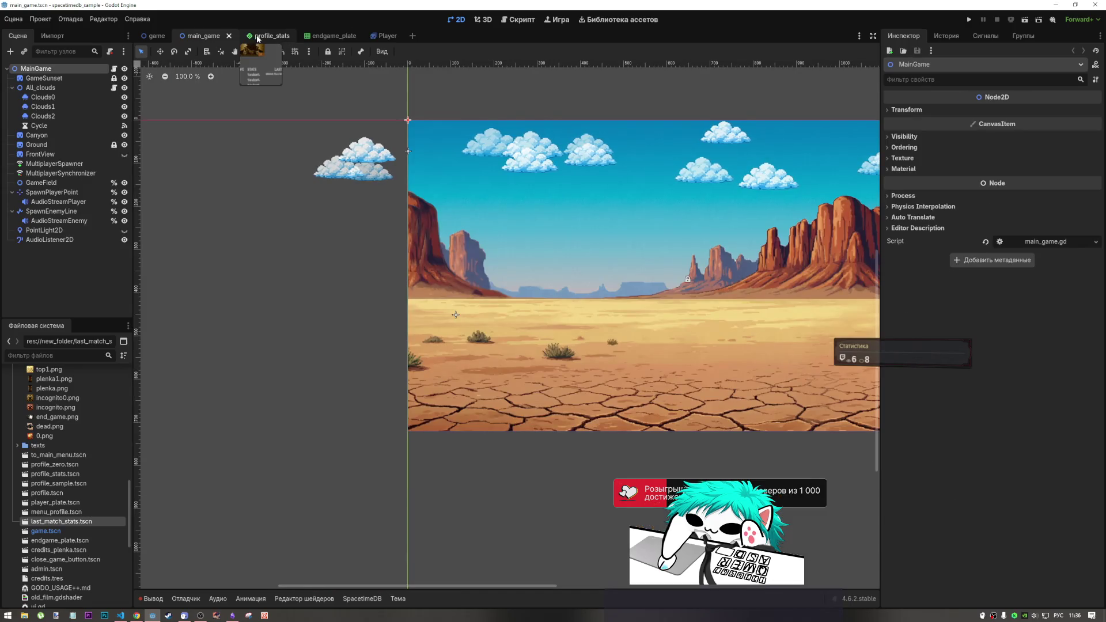
left_click(257, 38)
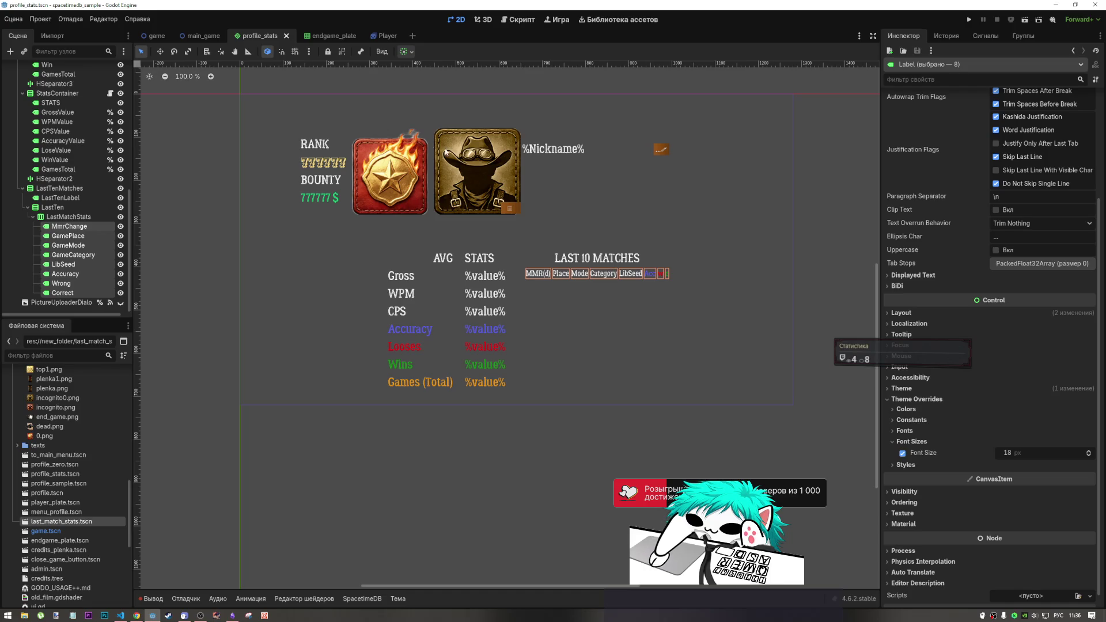
left_click(388, 179)
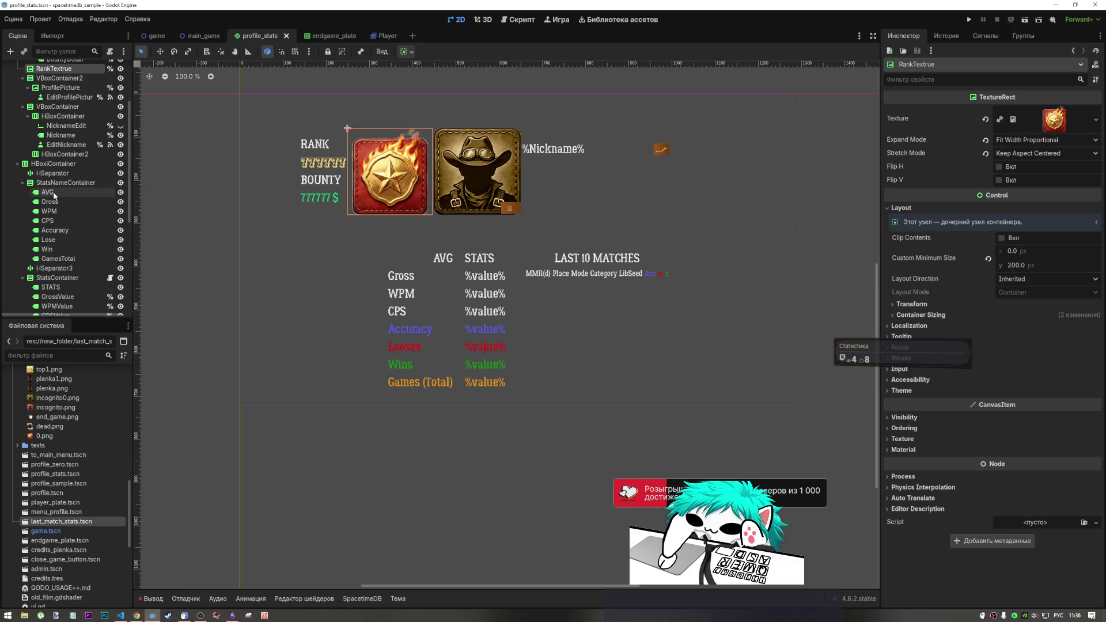
scroll(55, 196, "up", 4)
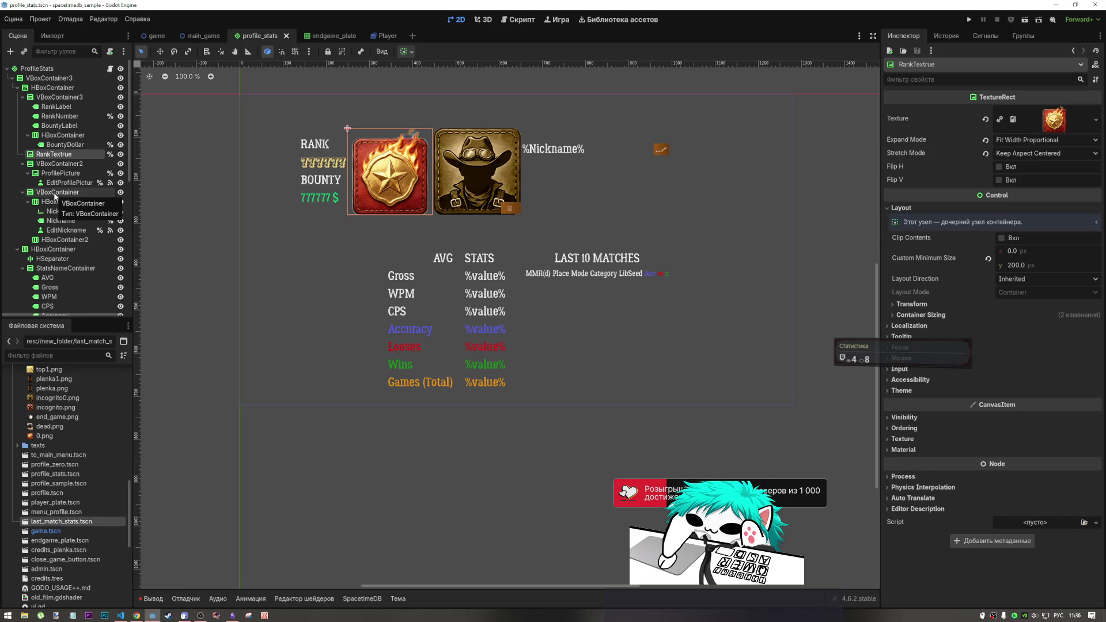
left_click(121, 615)
left_click(211, 564)
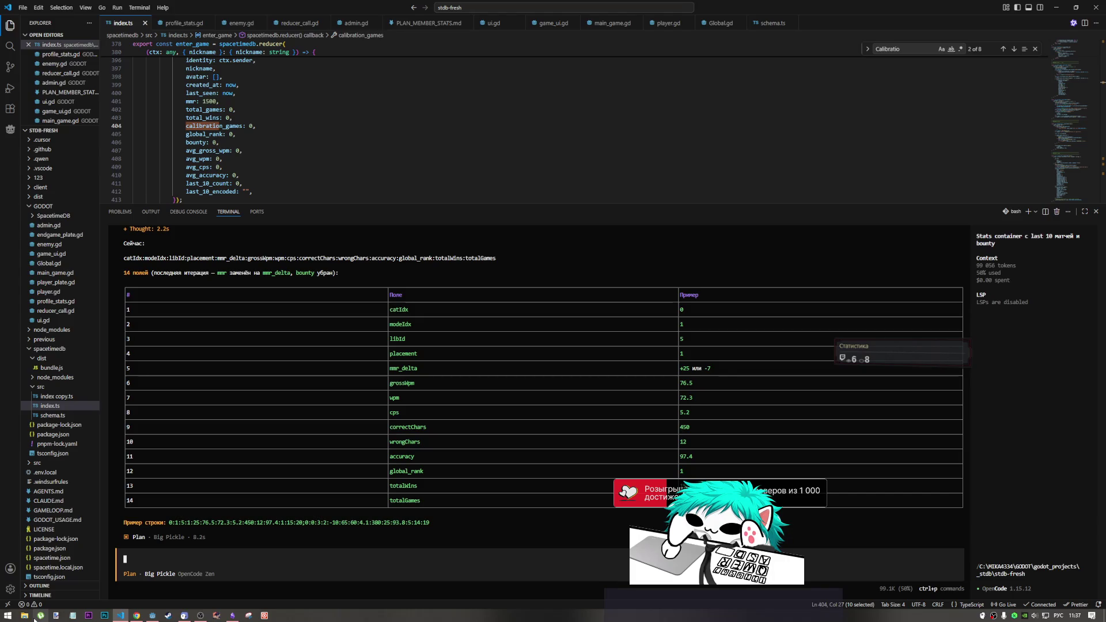
left_click(34, 619)
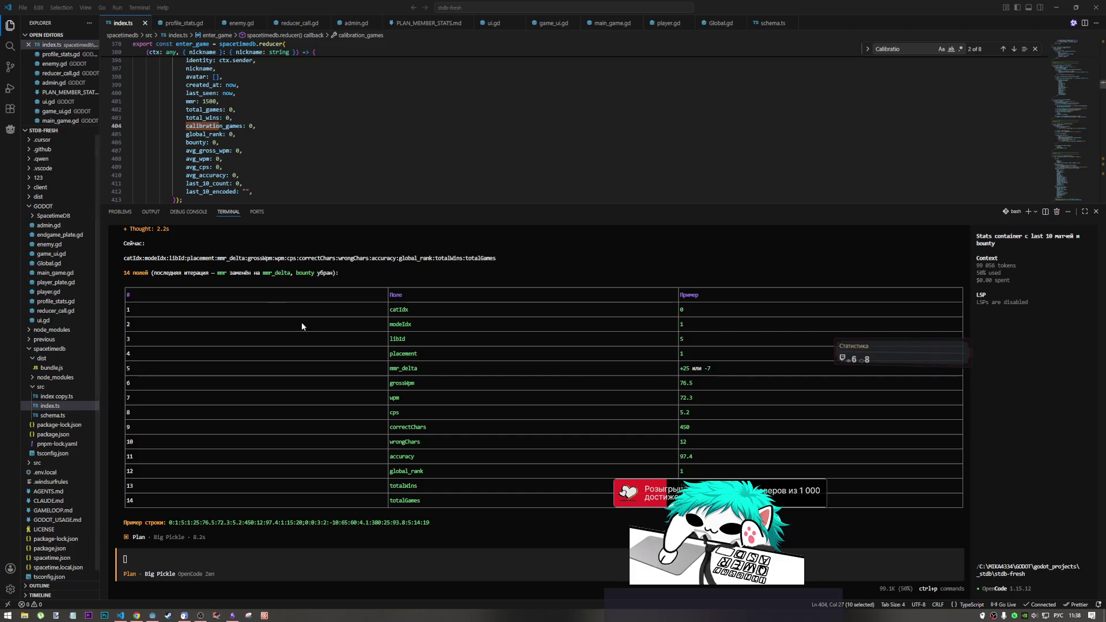
left_click(721, 402)
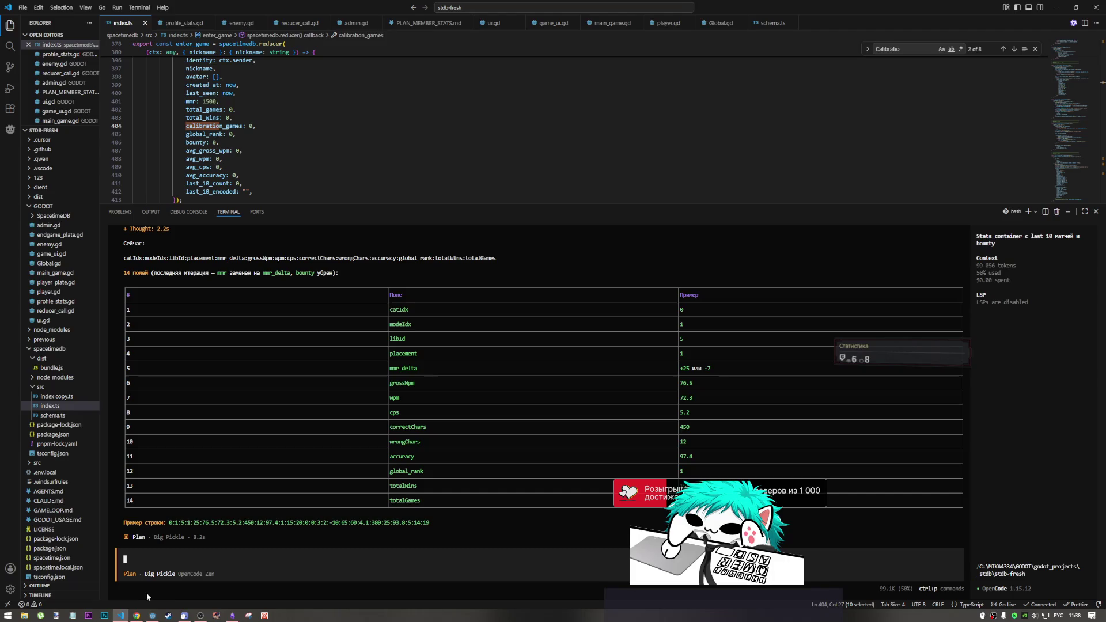
left_click(144, 616)
left_click(152, 616)
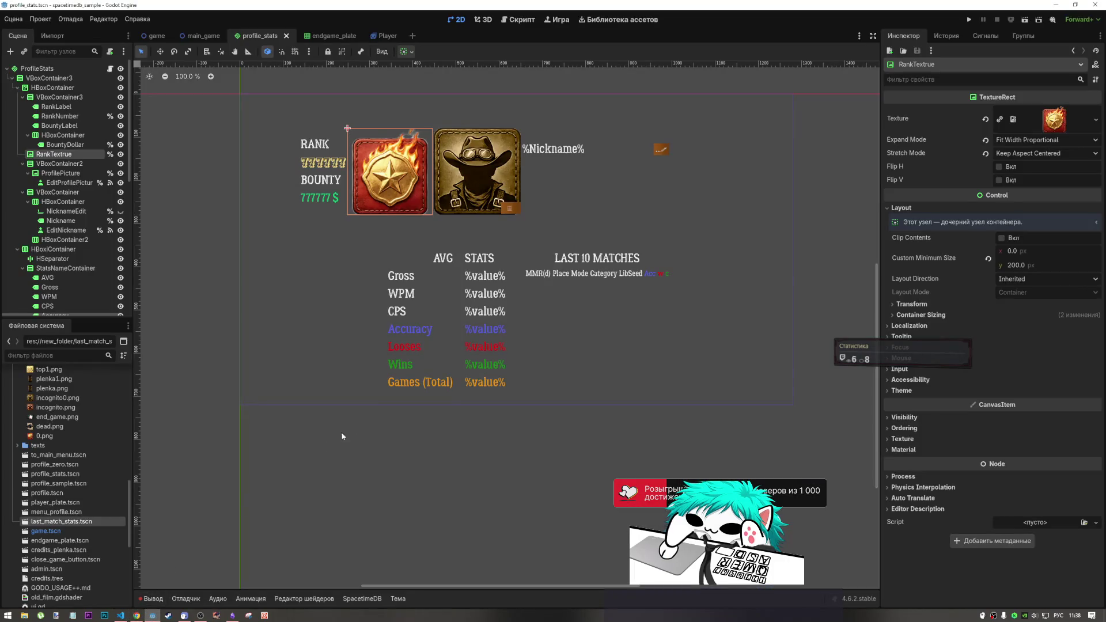
Inspect the Theme Overrides of the LAST 10 MATCHES heading, then deselect it.
scroll(404, 426, "down", 2)
scroll(507, 345, "up", 4)
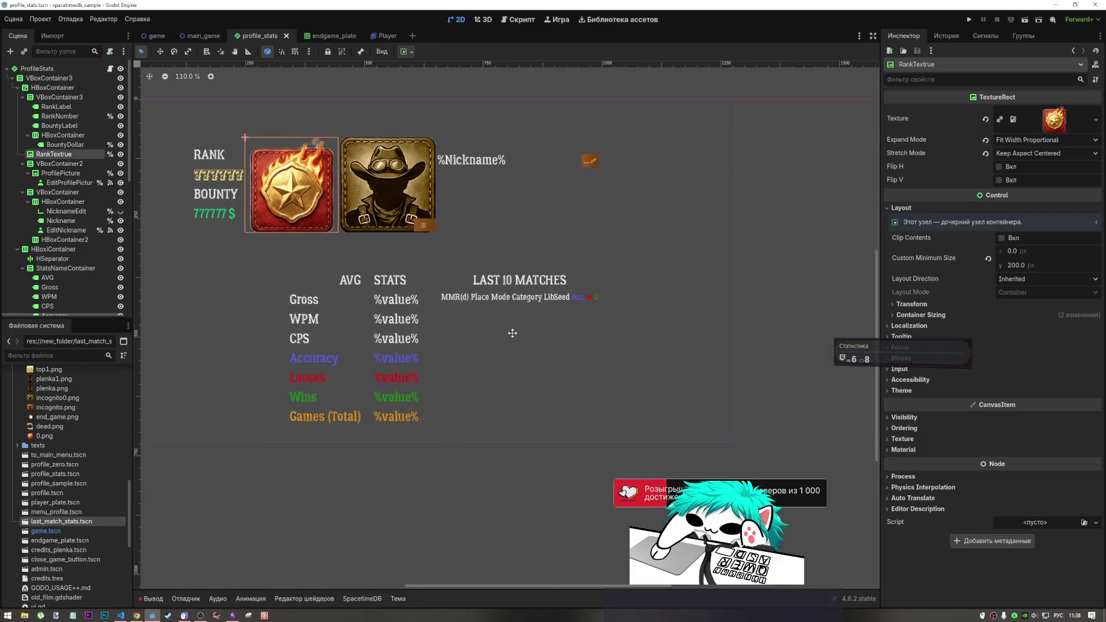
left_click(534, 308)
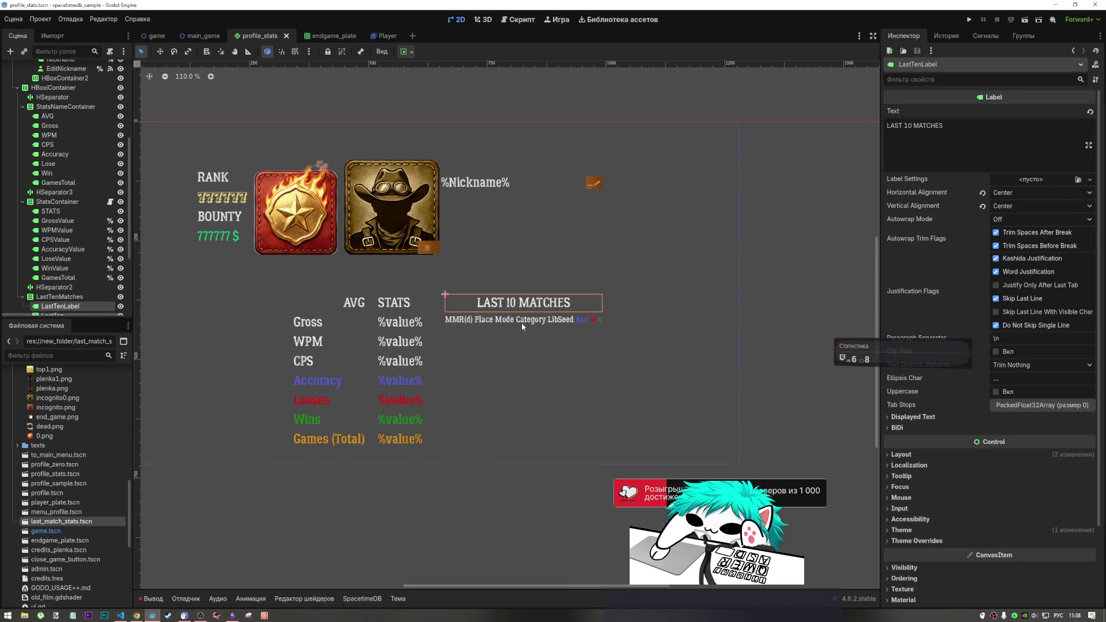
left_click(959, 541)
left_click(952, 541)
scroll(587, 333, "down", 4)
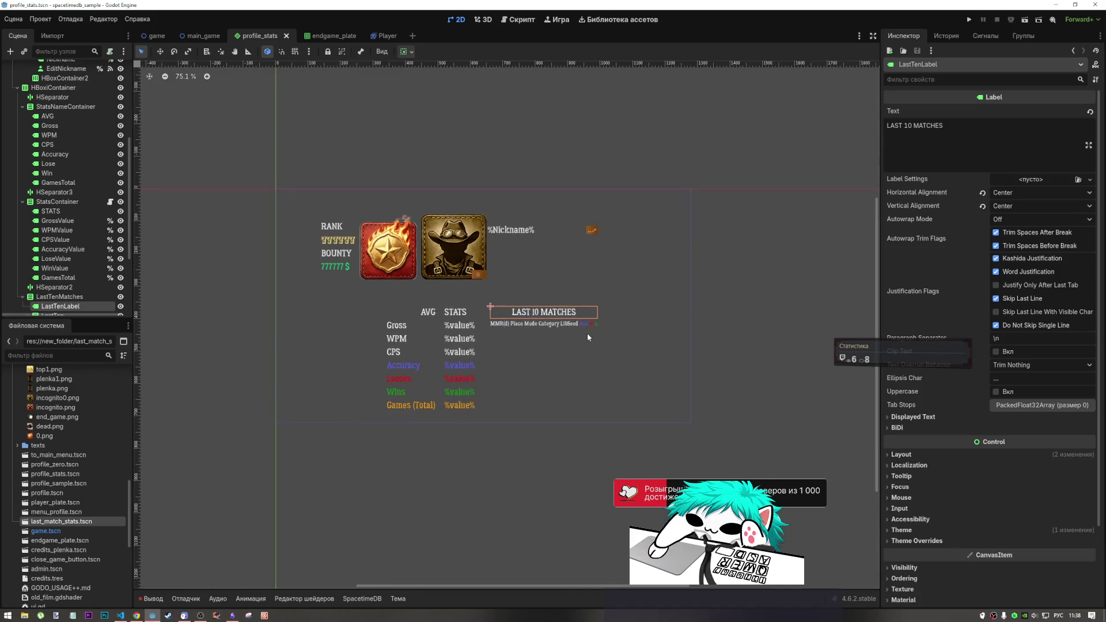
scroll(587, 333, "up", 4)
scroll(749, 304, "down", 4)
left_click(756, 308)
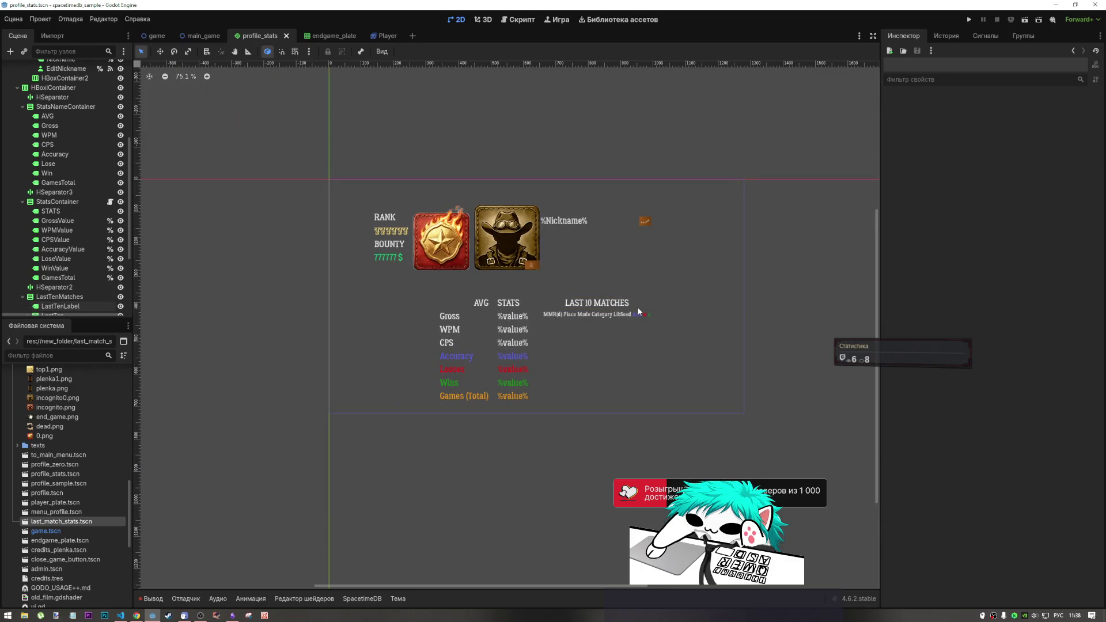
Select the RankTextrue medal image, then switch to the endgame_plate scene.
left_click(441, 247)
scroll(36, 163, "up", 3)
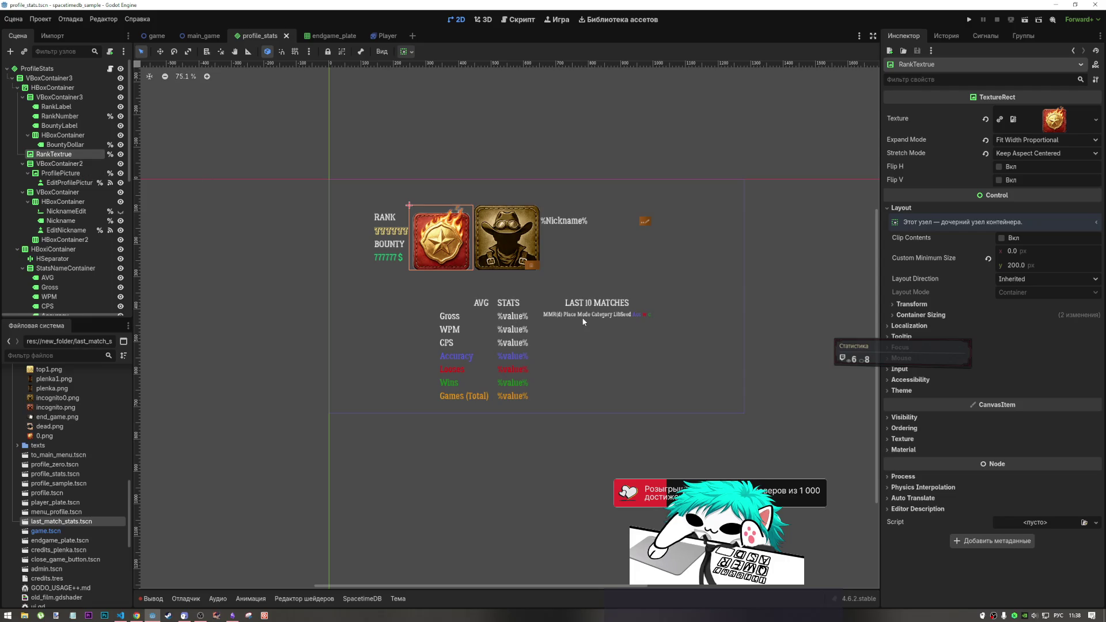
left_click(322, 37)
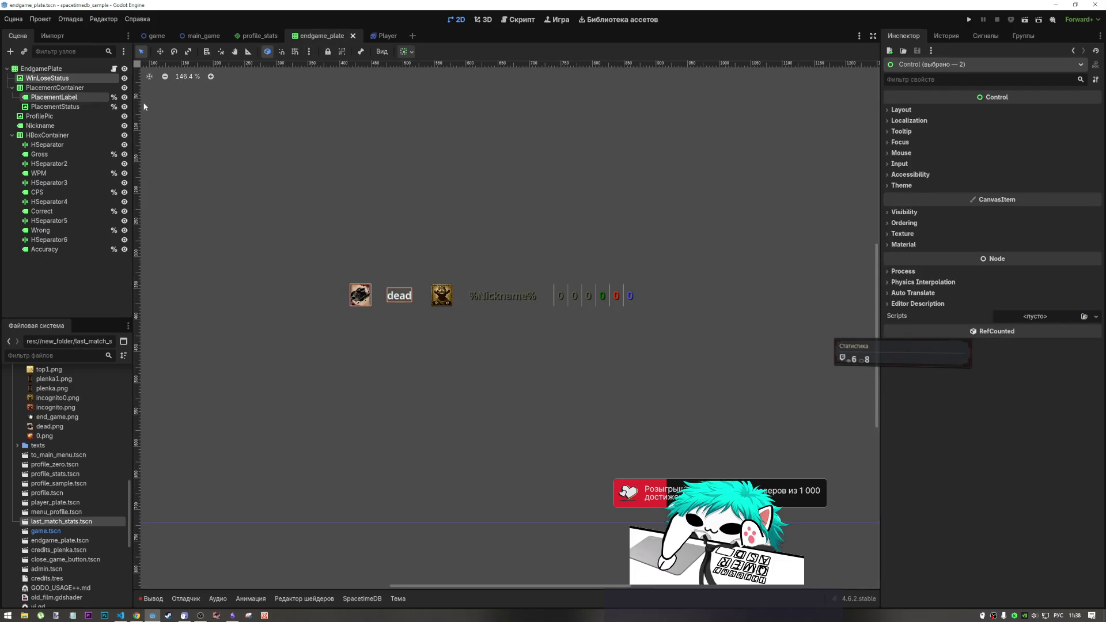
Open profile_stats.gd and go to init_stats's set_stats arguments on line 203.
left_click(508, 21)
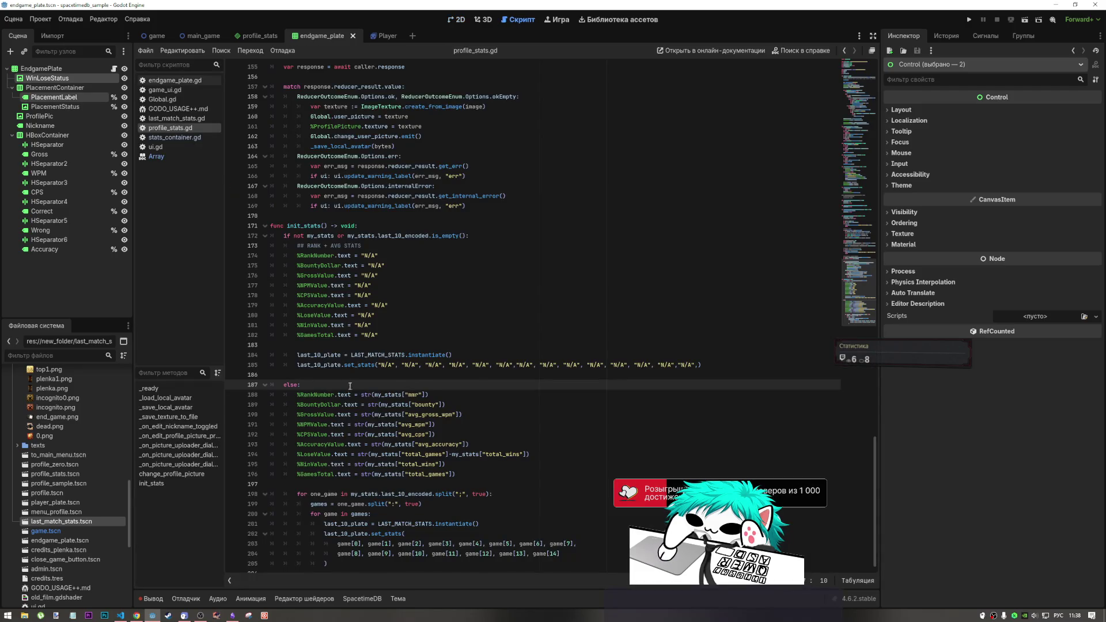
scroll(316, 476, "down", 1)
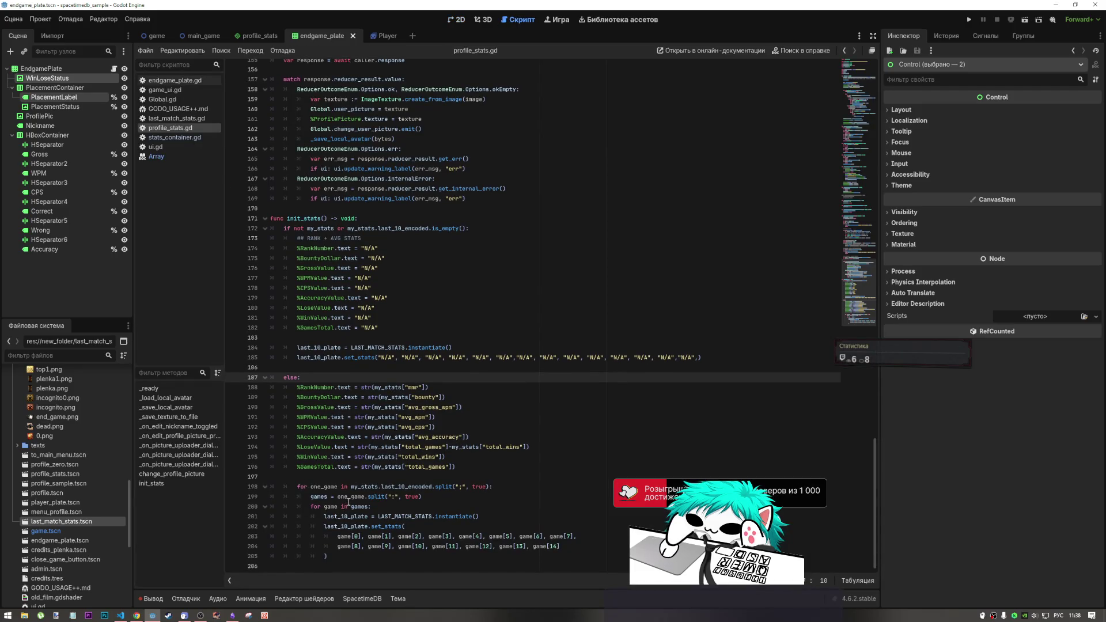
mouse_move(349, 502)
left_click(437, 534)
mouse_move(442, 535)
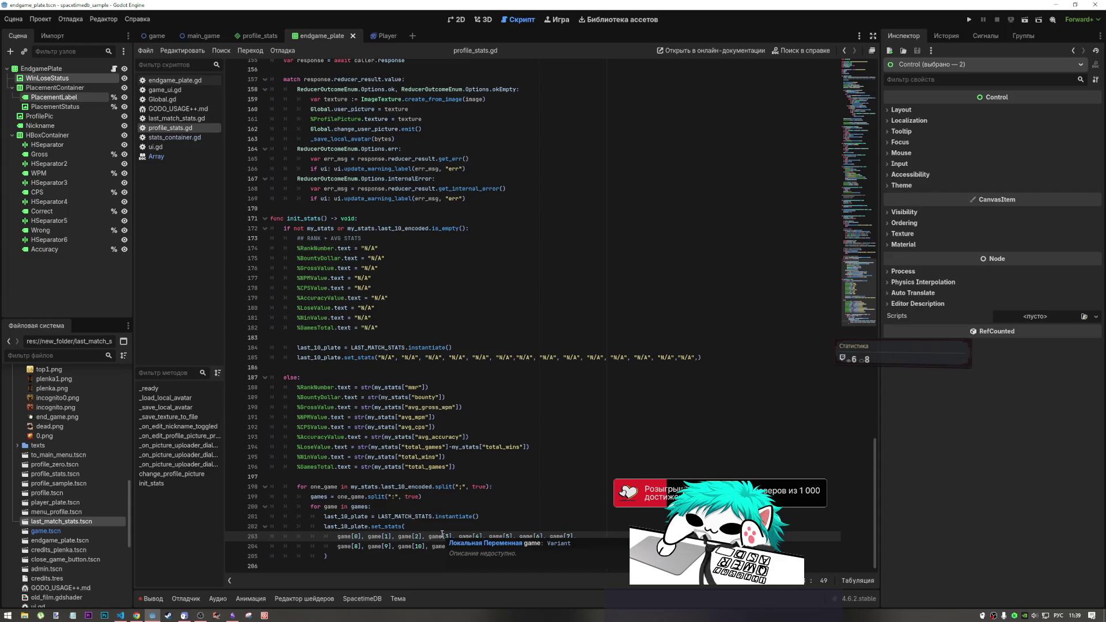
Check the game[5] and game[6] arguments of set_stats, then reopen last_match_stats.tscn.
double_click(506, 536)
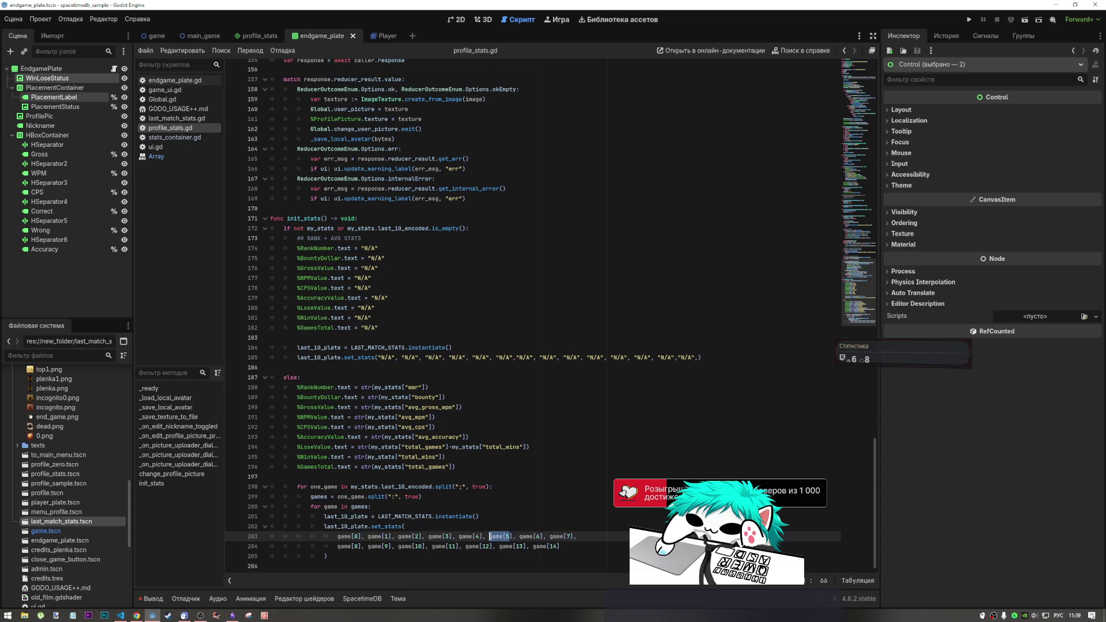
double_click(522, 536)
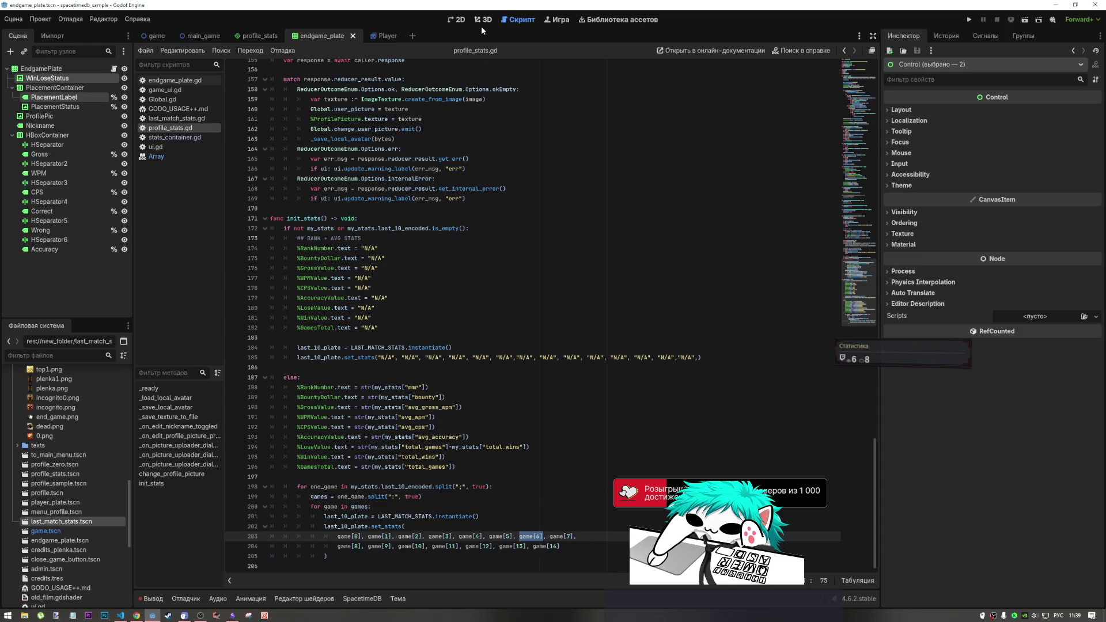
mouse_move(135, 618)
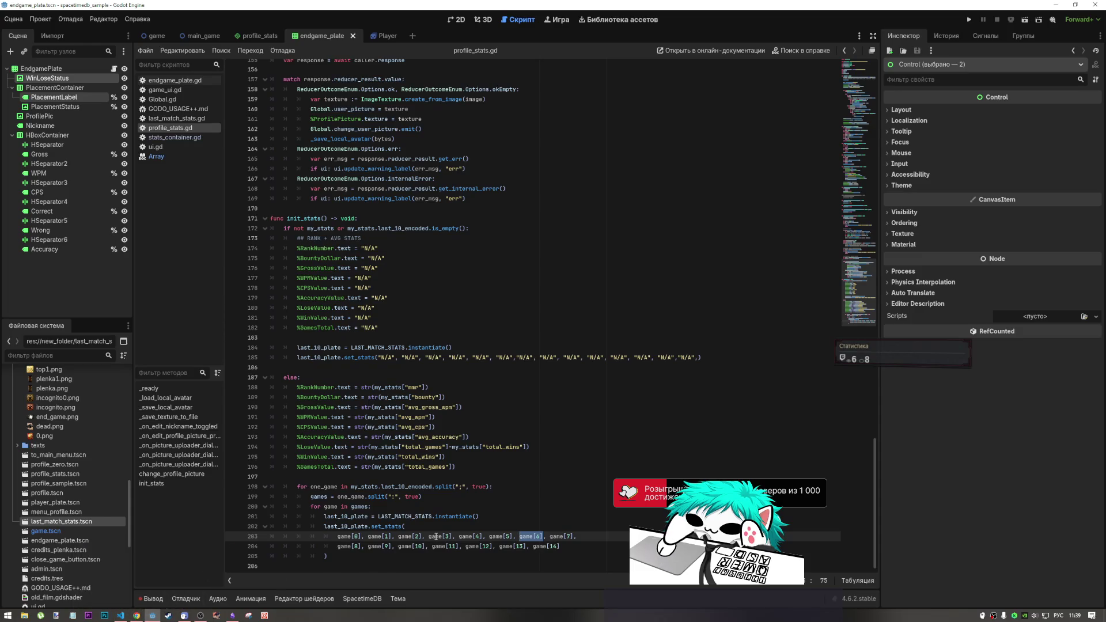
left_click(394, 526)
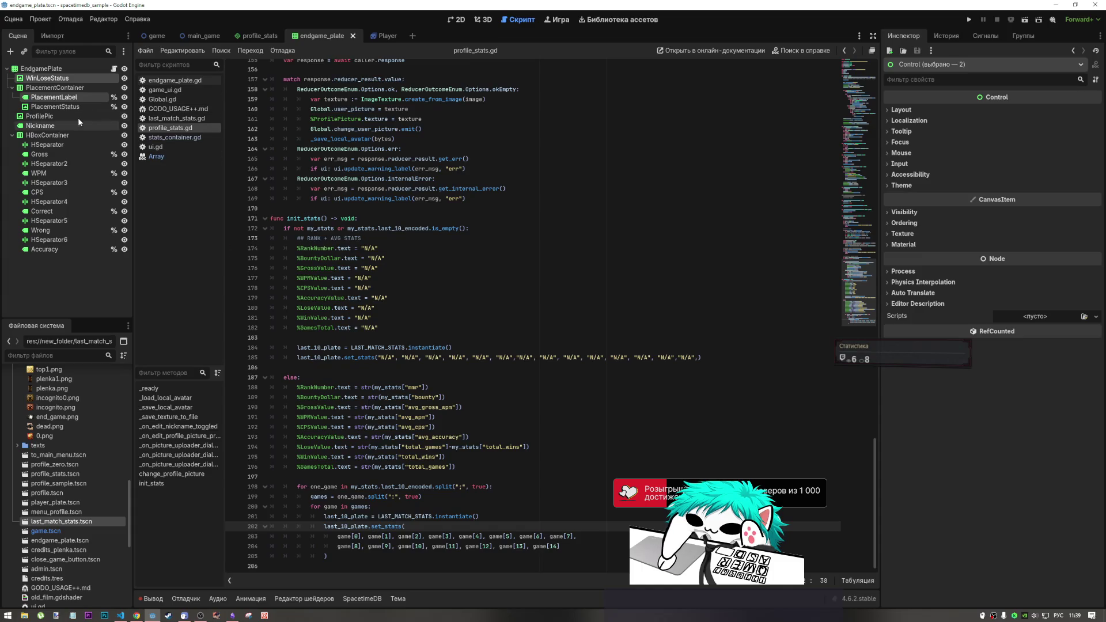
double_click(67, 524)
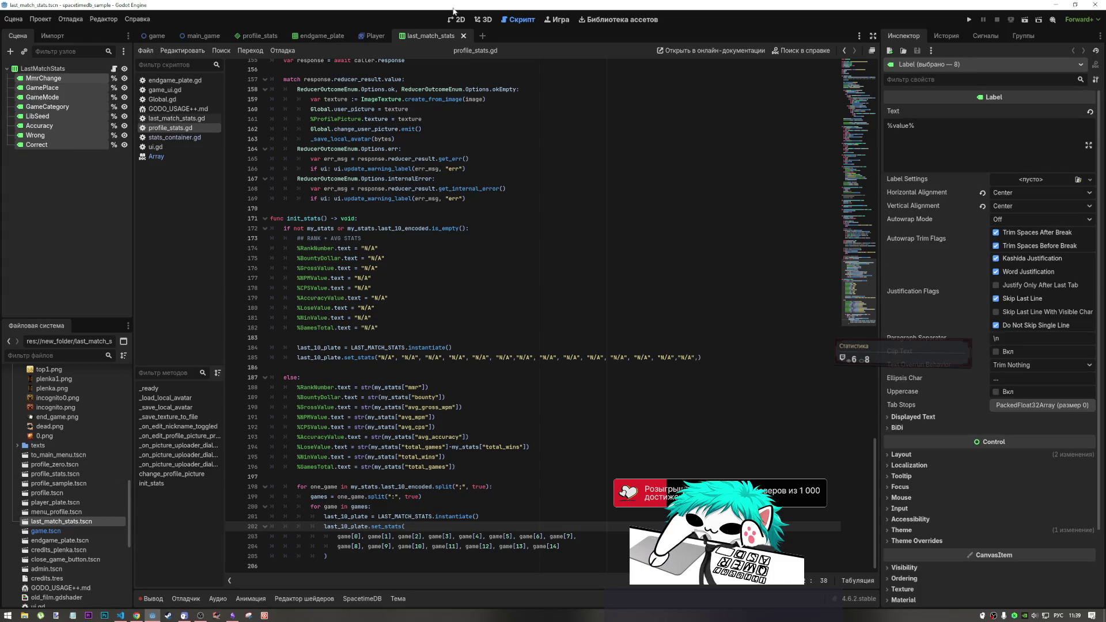
In last_match_stats.gd, delete the Mode value from the %GameMode.text line.
left_click(115, 68)
left_click(461, 314)
left_click(427, 166)
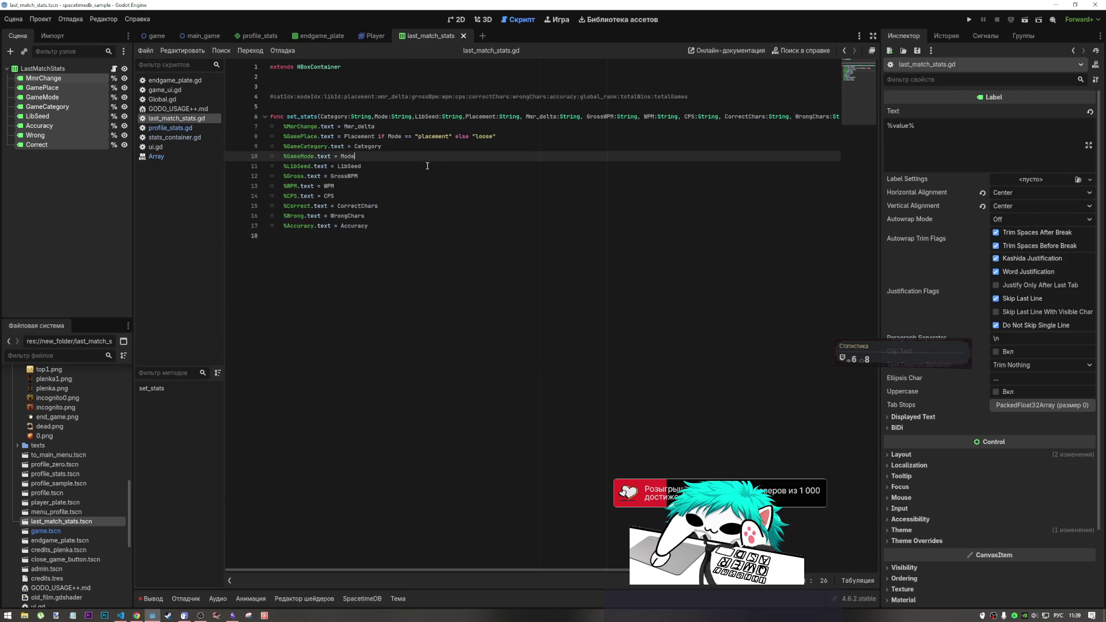
left_click(397, 203)
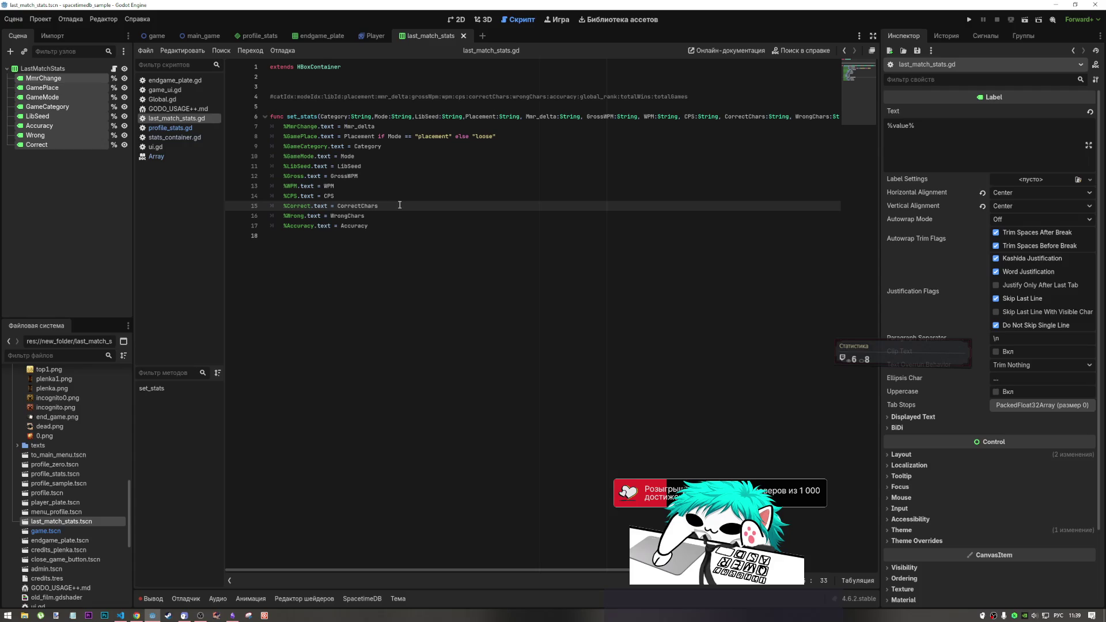
left_click(374, 158)
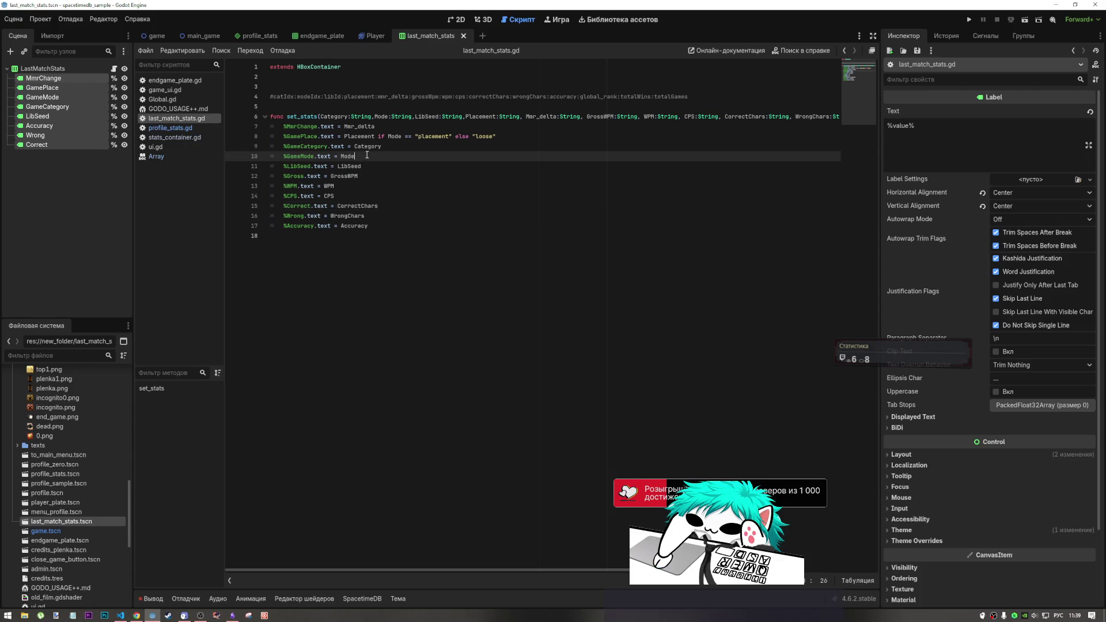
left_click_drag(355, 156, 340, 156)
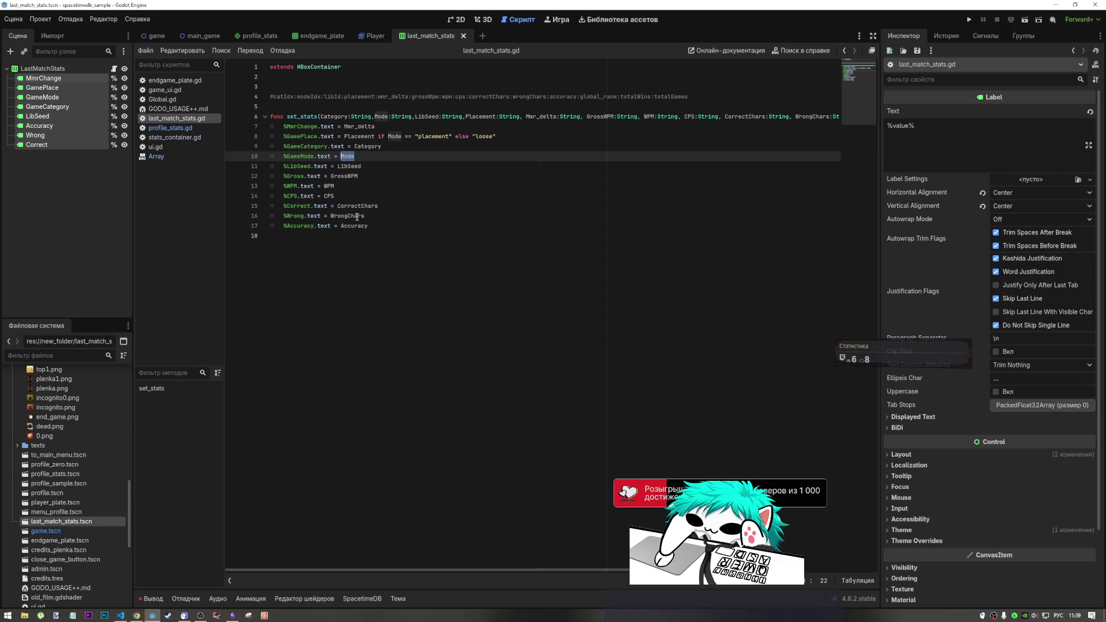
key("BackSpace")
Enter a set_mode() call on the GameMode line and add an empty line at the script's end.
type("nye")
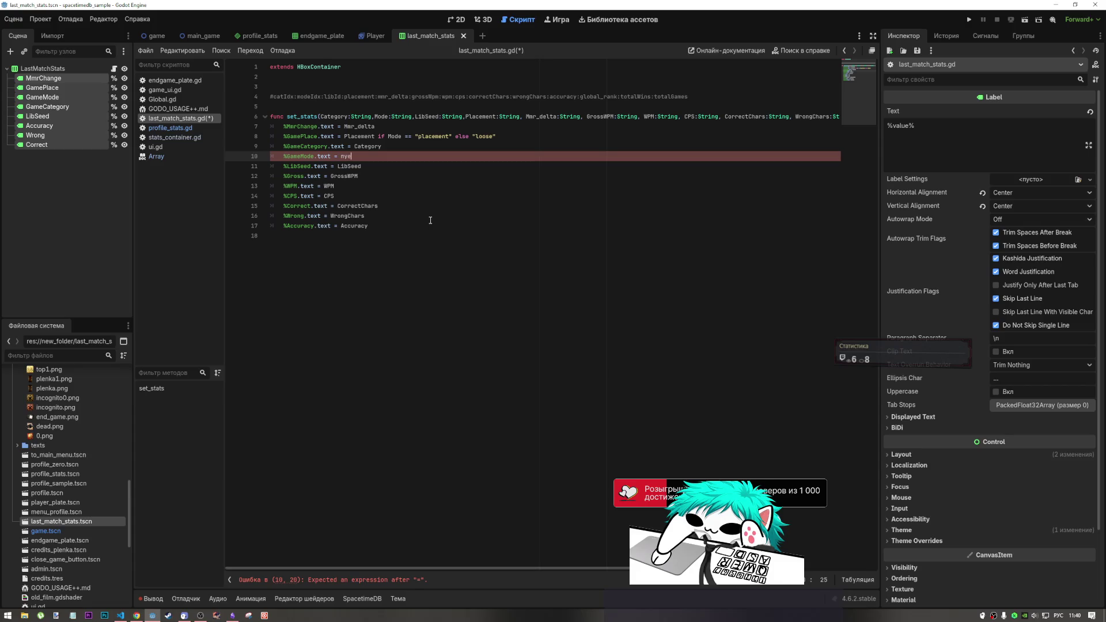
key("BackSpace")
key("BackSpace")
key("alt+shift")
type("et")
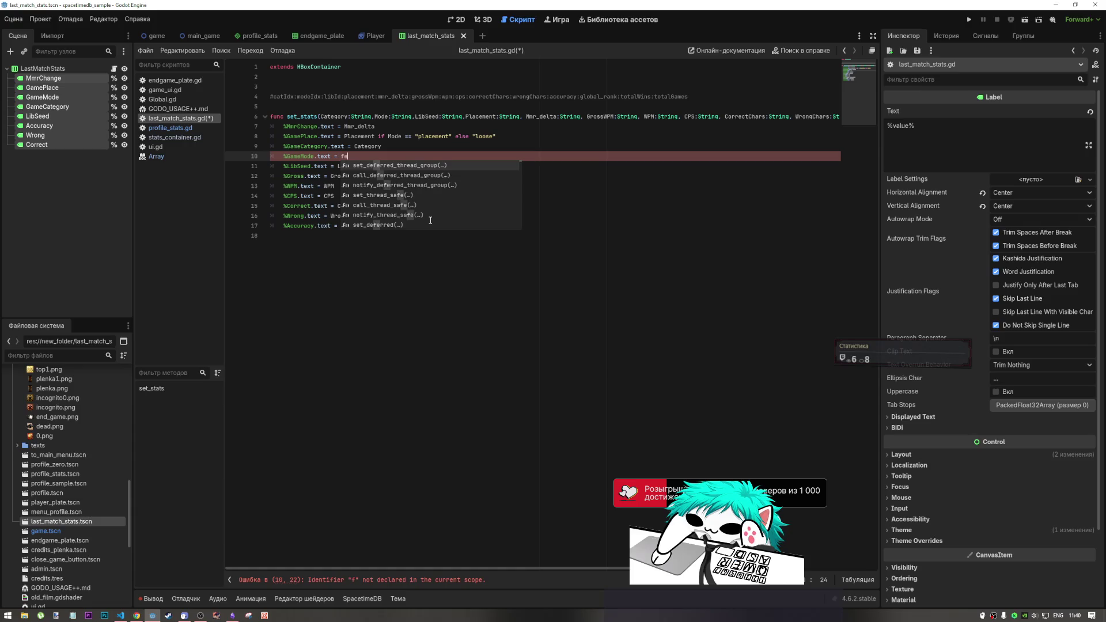
key("BackSpace")
key("BackSpace")
key("BackSpace")
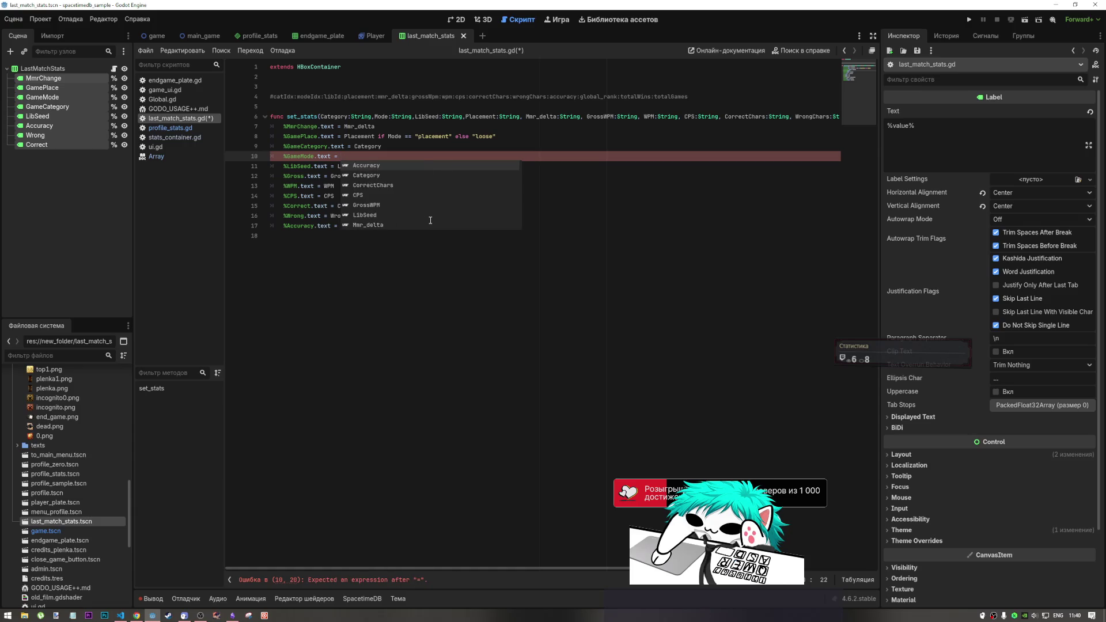
type("set_")
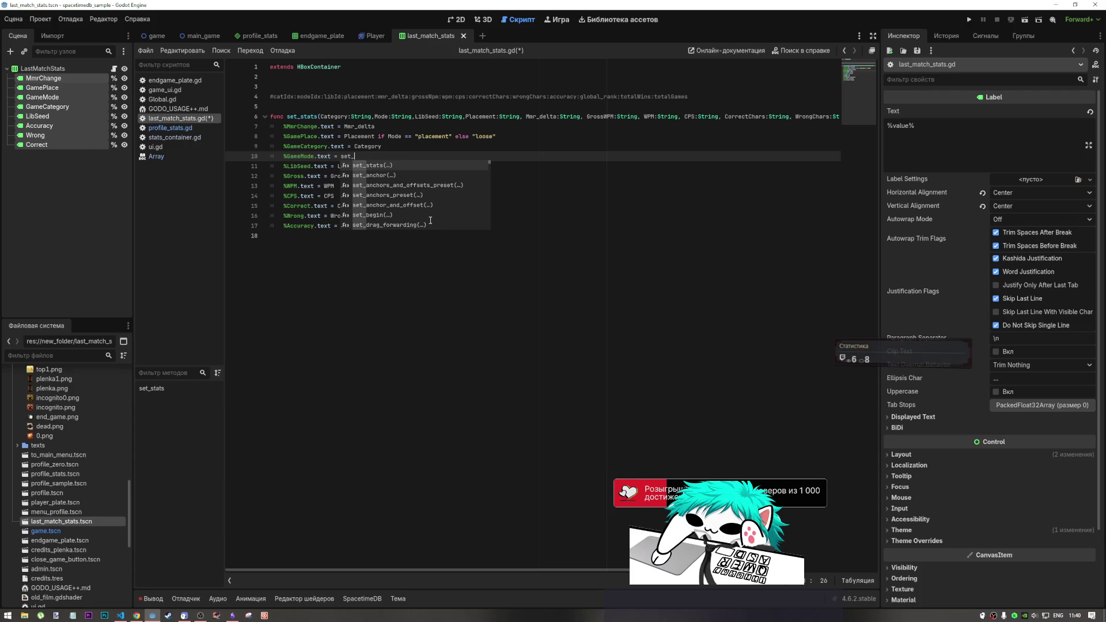
type("mode(")
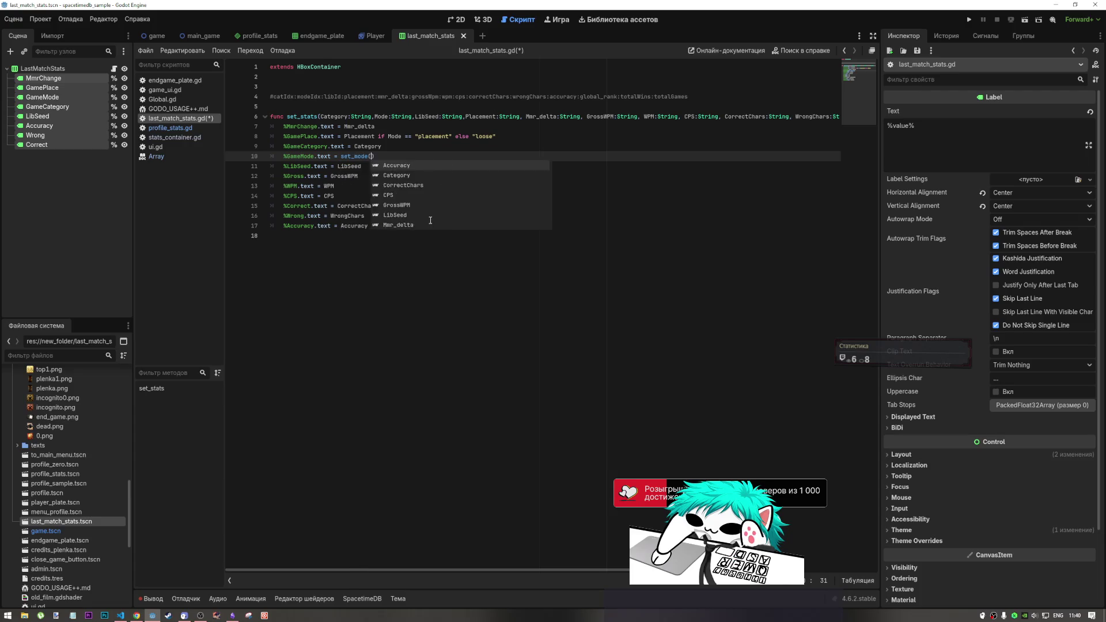
left_click(357, 250)
key("Return")
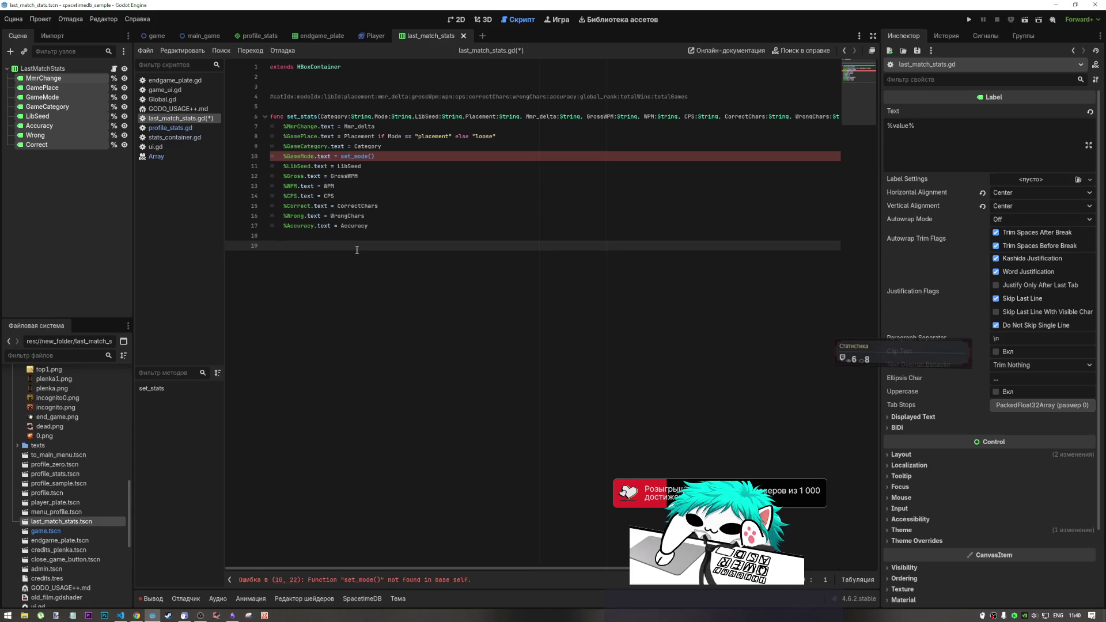
Replace set_mode() with choose_mode() on line 10.
left_click_drag(375, 156, 339, 156)
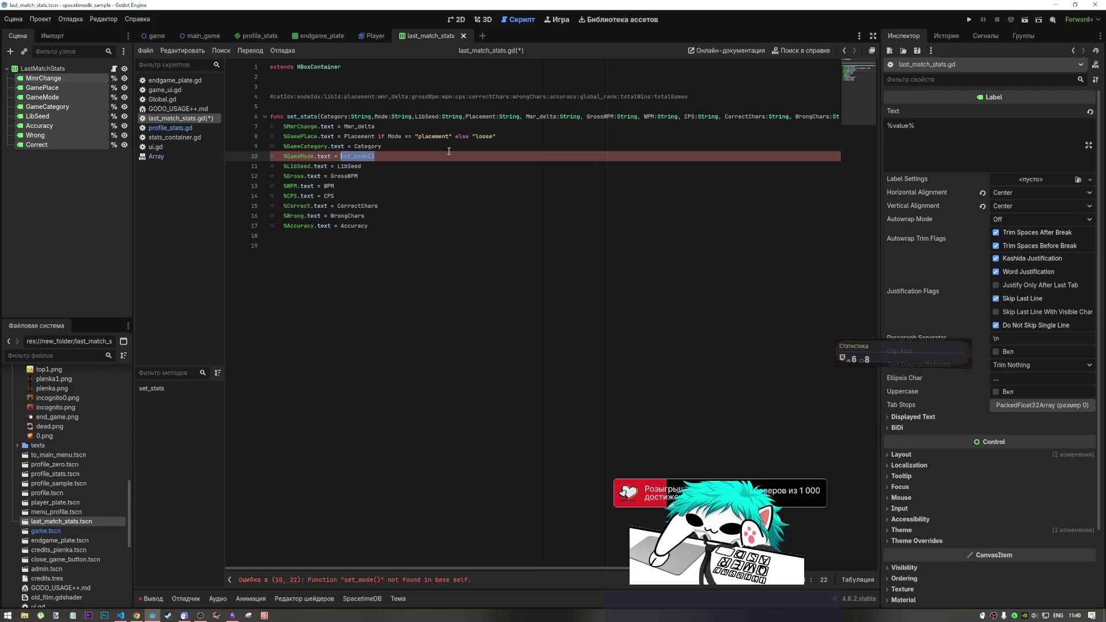
key("BackSpace")
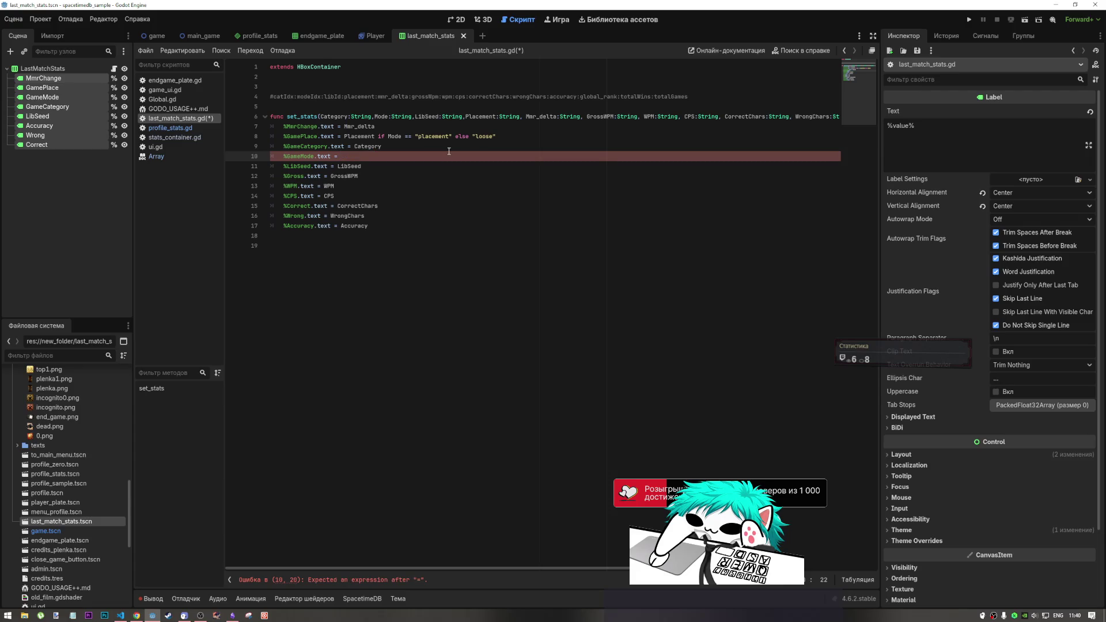
type("mode")
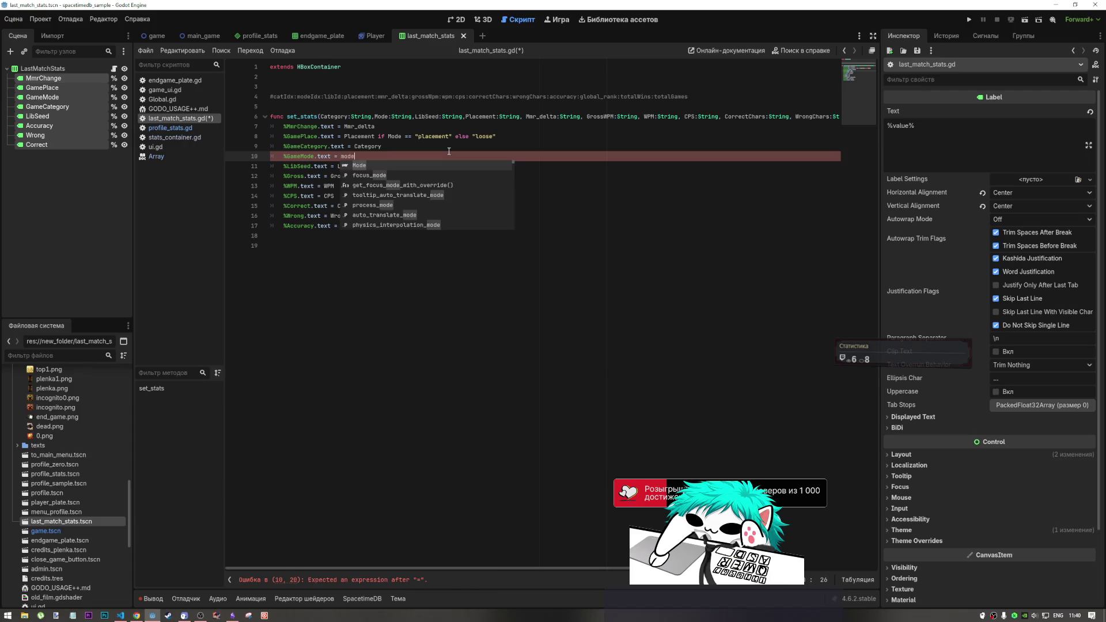
key("BackSpace")
key("BackSpace")
key("BackSpace")
type("ch")
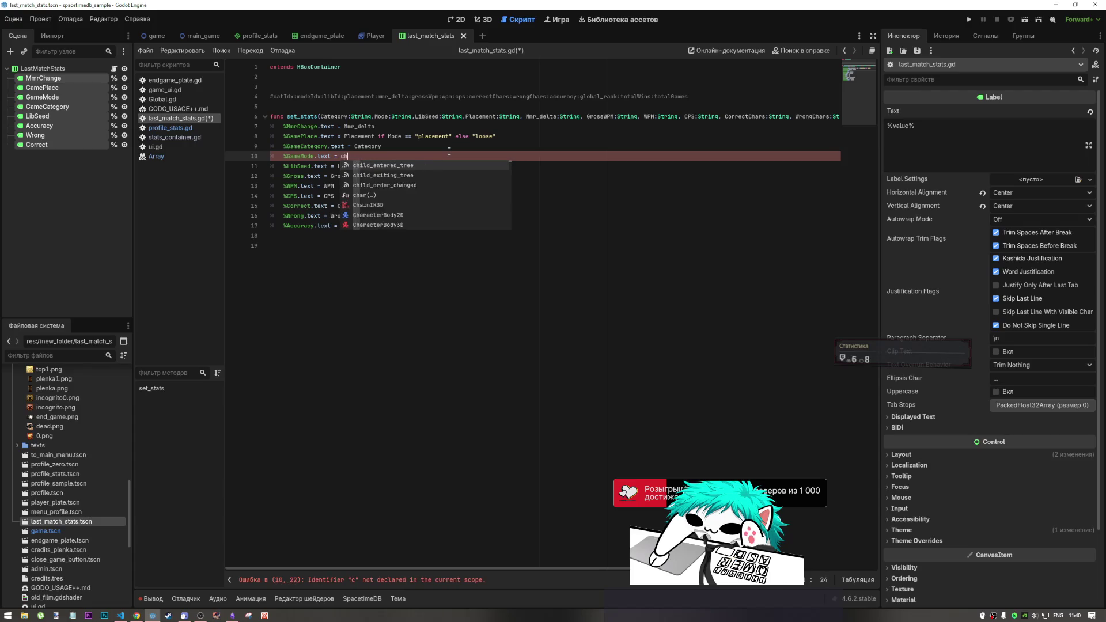
type("oose_mode(")
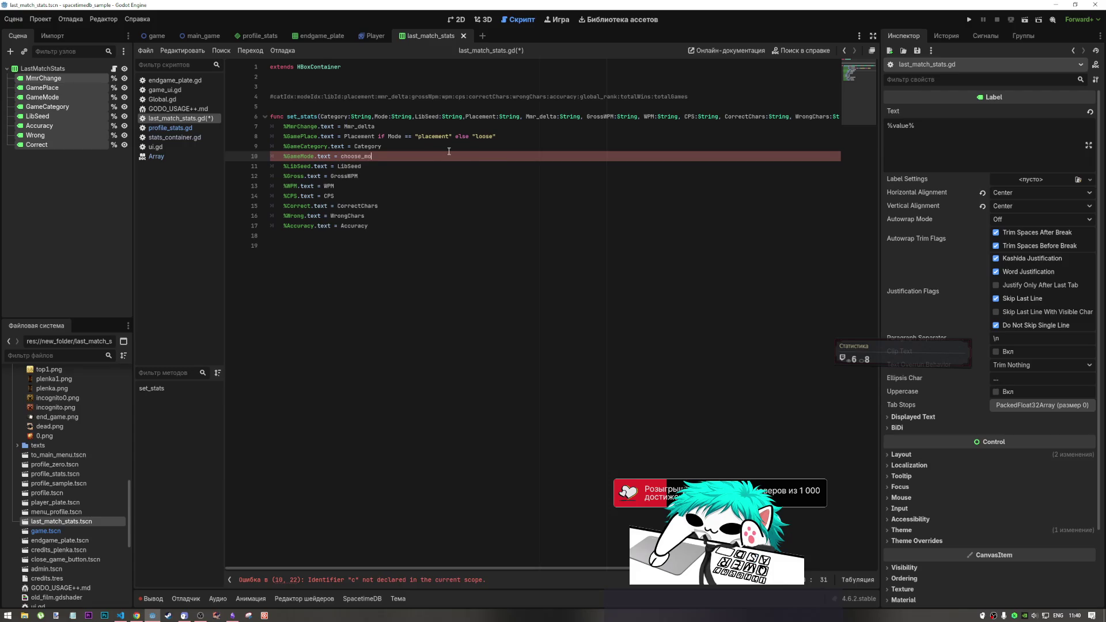
Copy choose_mode() and the func keyword onto line 19 to begin the function declaration.
left_click_drag(384, 156, 343, 156)
key("ctrl+c")
left_click(286, 296)
key("ctrl+v")
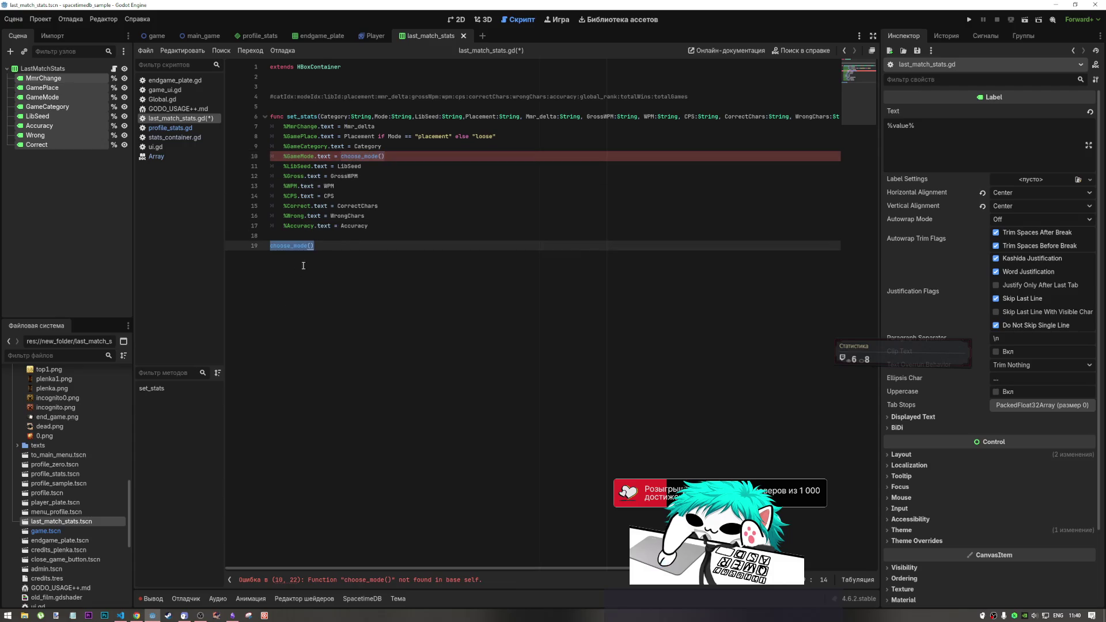
left_click(284, 116)
left_click_drag(284, 116, 271, 117)
key("ctrl+c")
left_click(269, 245)
key("ctrl+v")
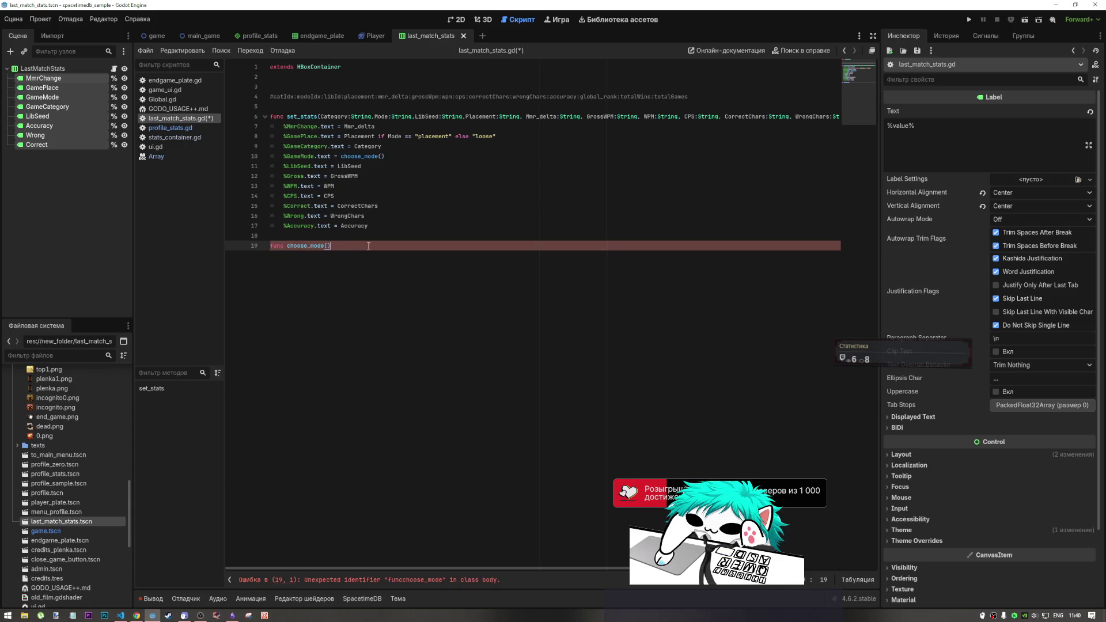
type(":")
Add a body line under choose_mode and pass Mode into the choose_mode() call on line 10.
key("Return")
type("Mode")
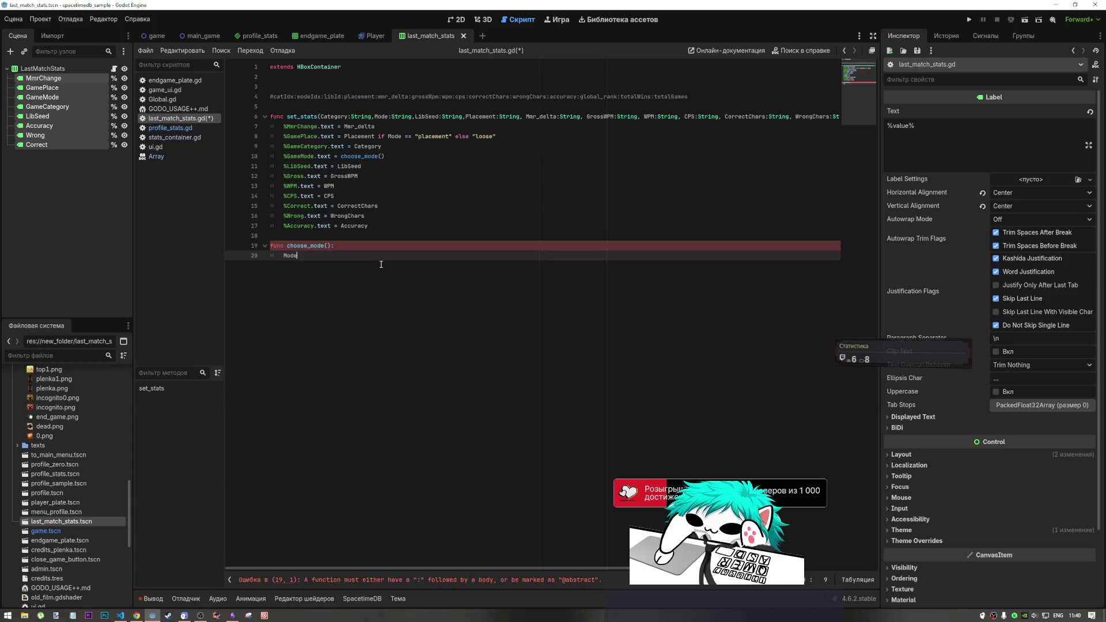
left_click(327, 246)
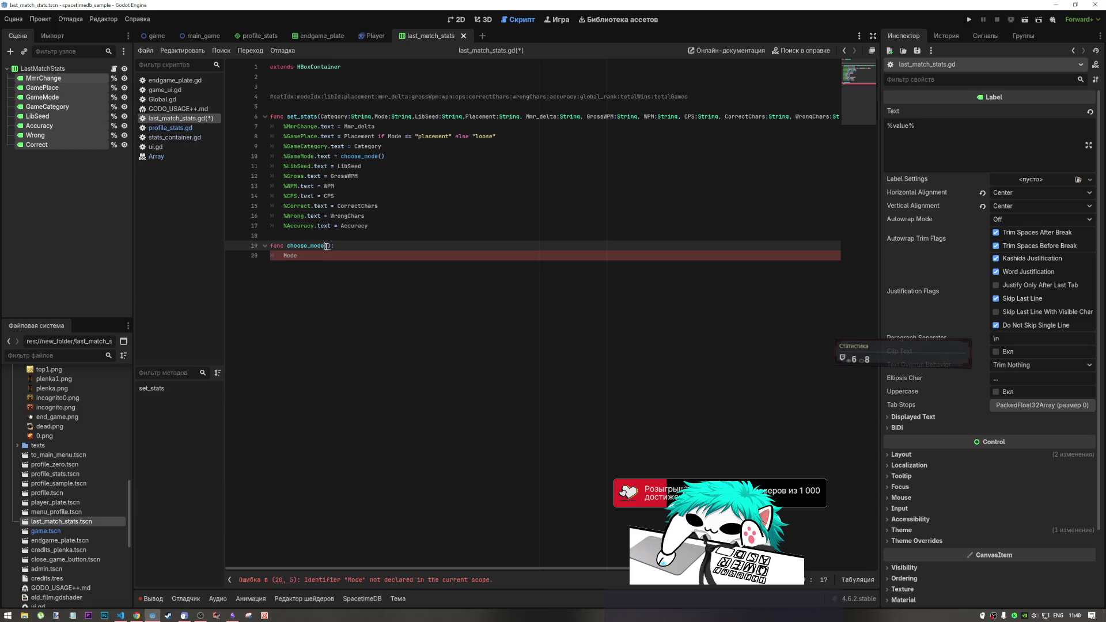
left_click(378, 156)
double_click(394, 137)
key("ctrl+c")
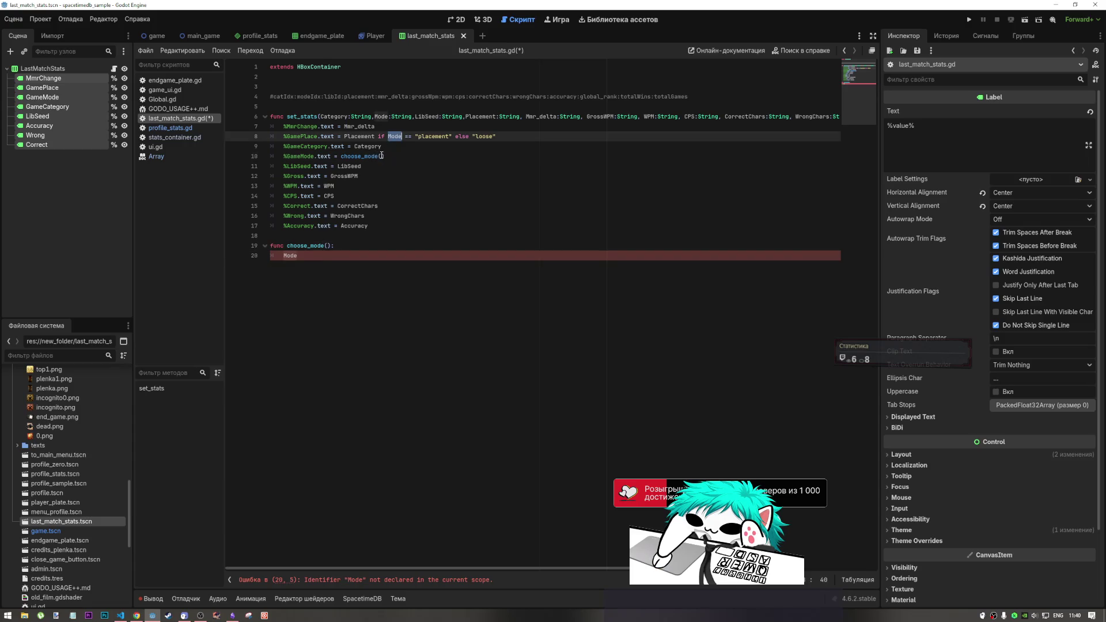
left_click(380, 156)
key("ctrl+v")
Give the definition the m:string parameter and replace the body placeholder with a match statement.
left_click(327, 245)
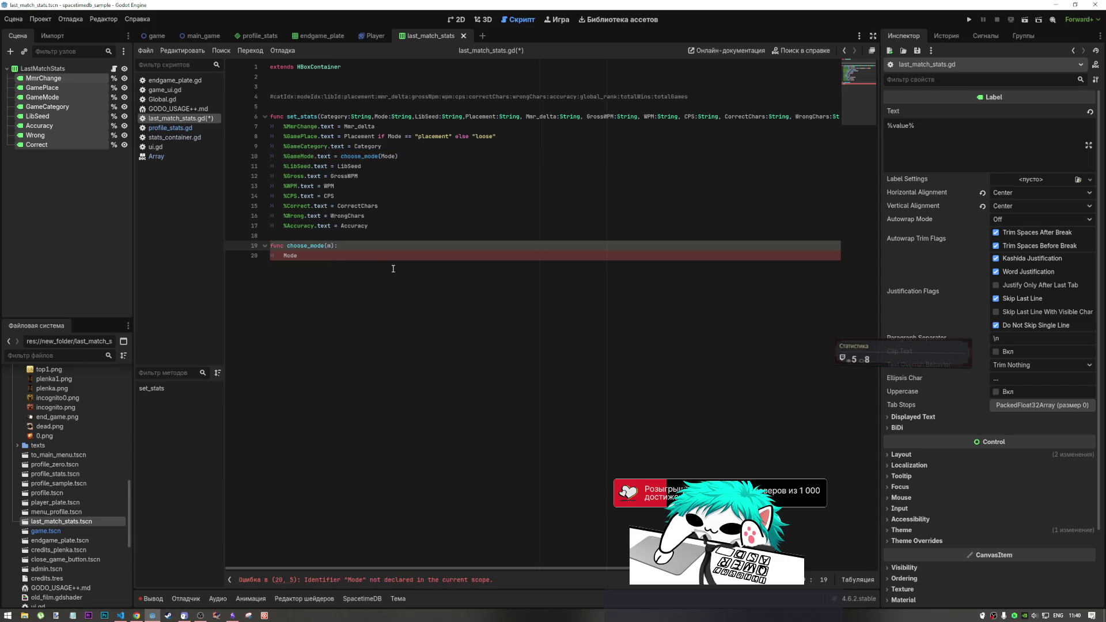
left_click(325, 252)
left_click(330, 246)
type(":string")
double_click(285, 255)
type("match:")
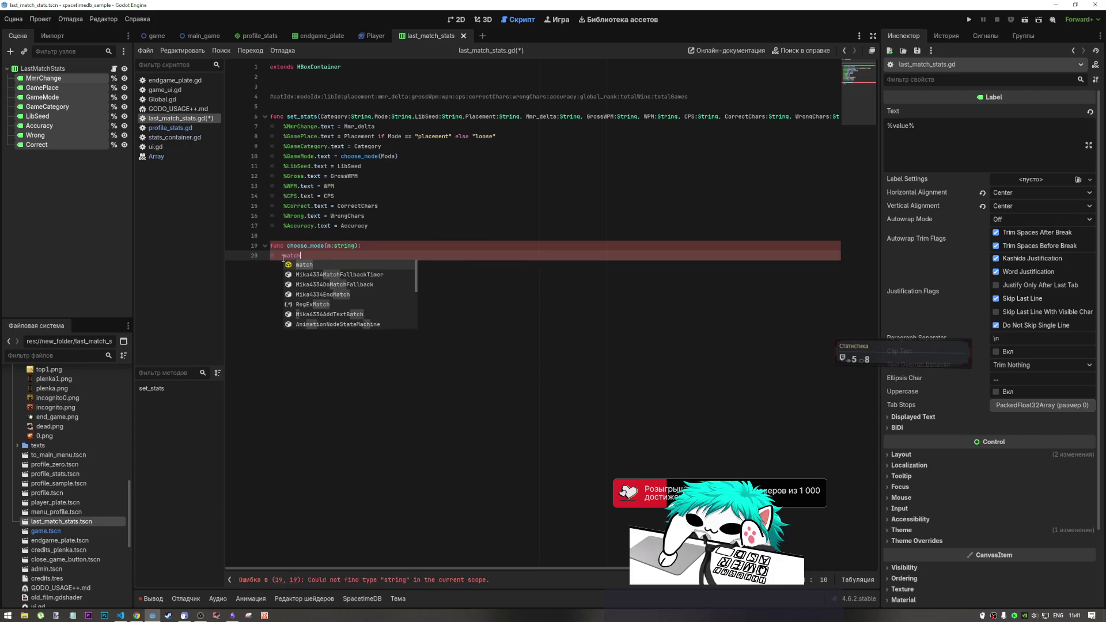
key("Return")
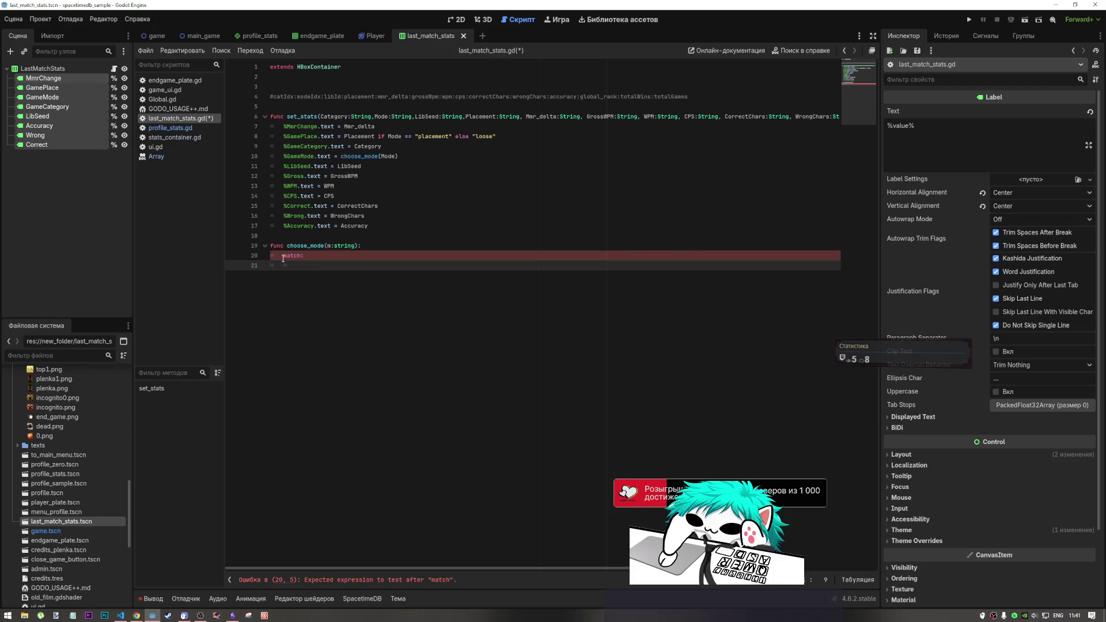
key("Tab")
key("Tab")
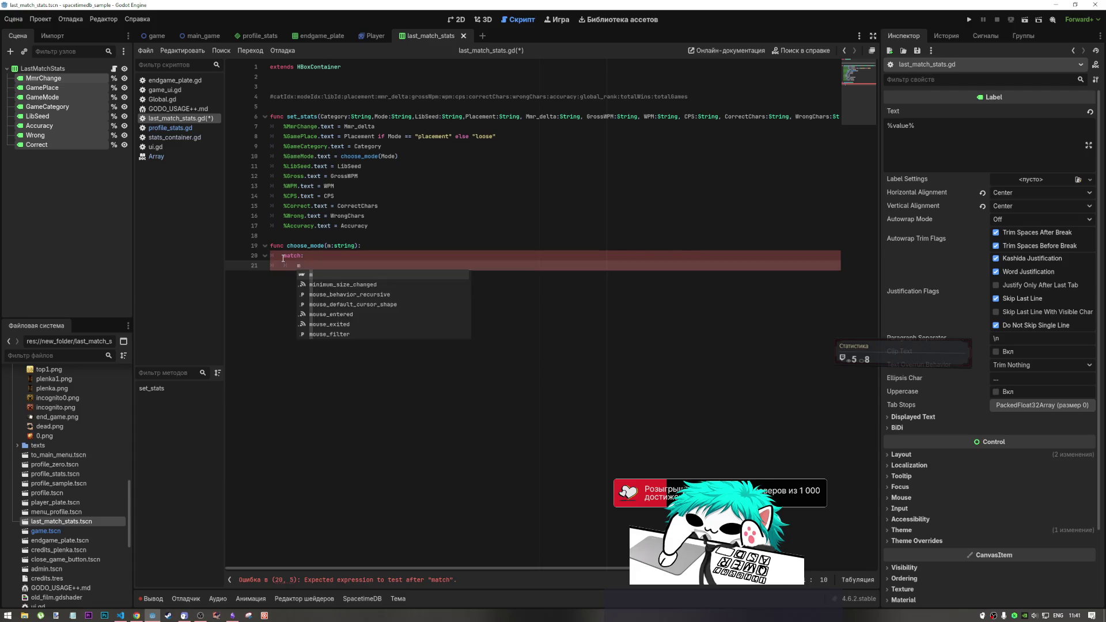
Complete it as match m: with an empty-string "" case that returns.
key("BackSpace")
key("Up")
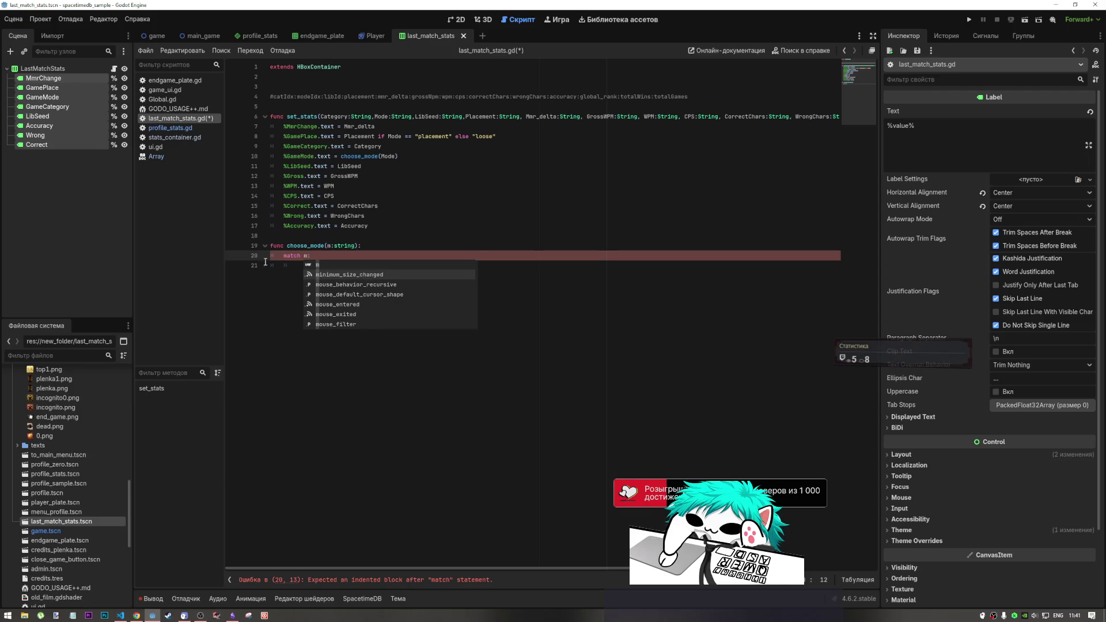
left_click(346, 287)
type("m")
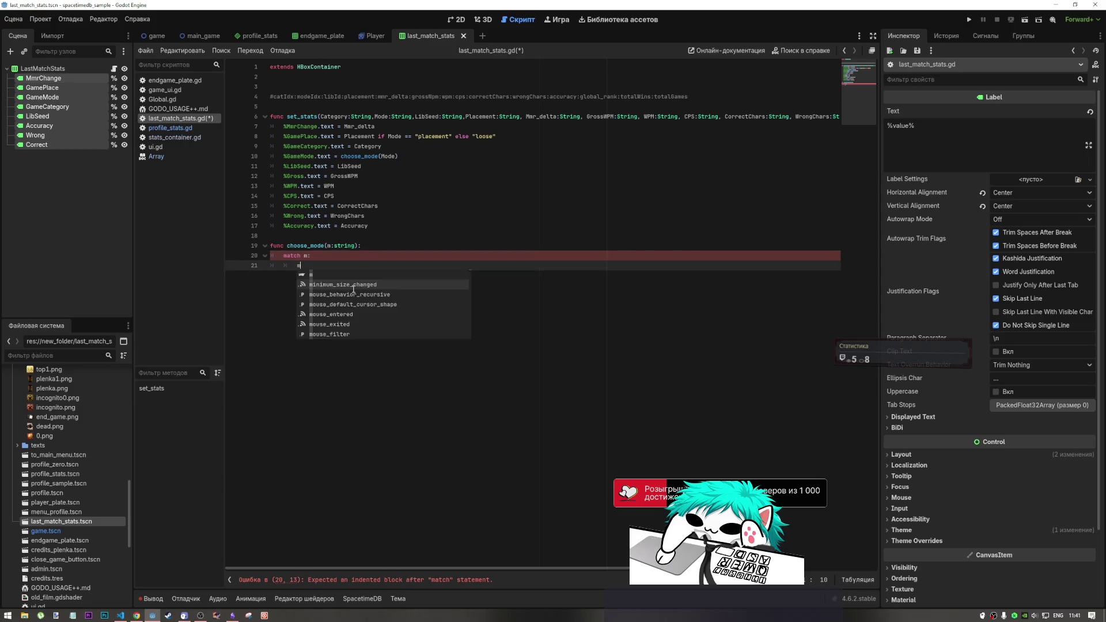
key("Escape")
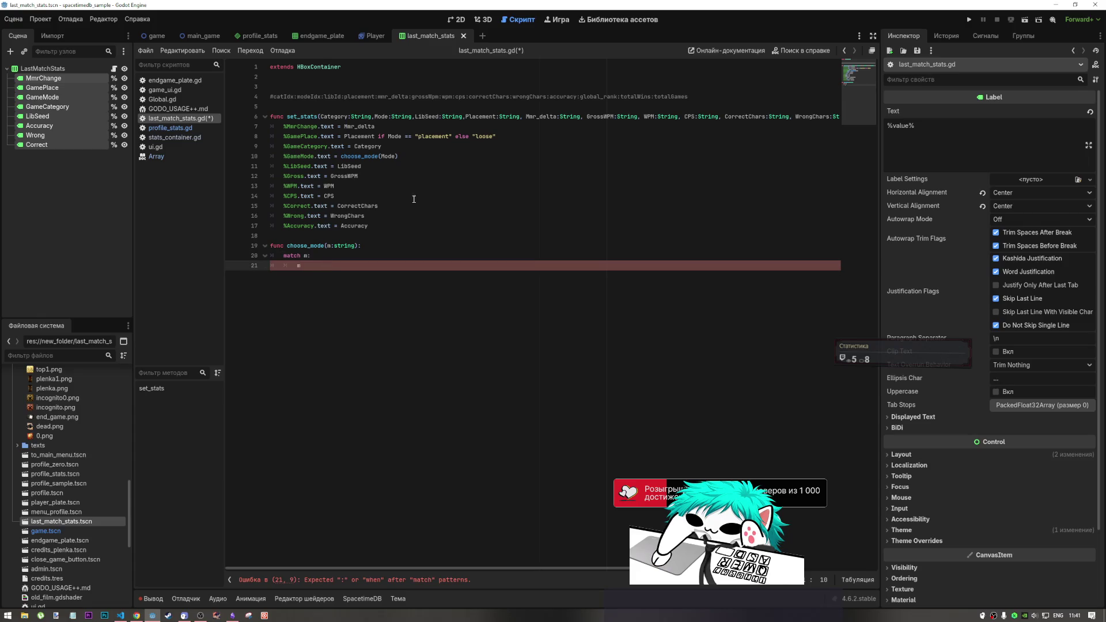
key("BackSpace")
type("return")
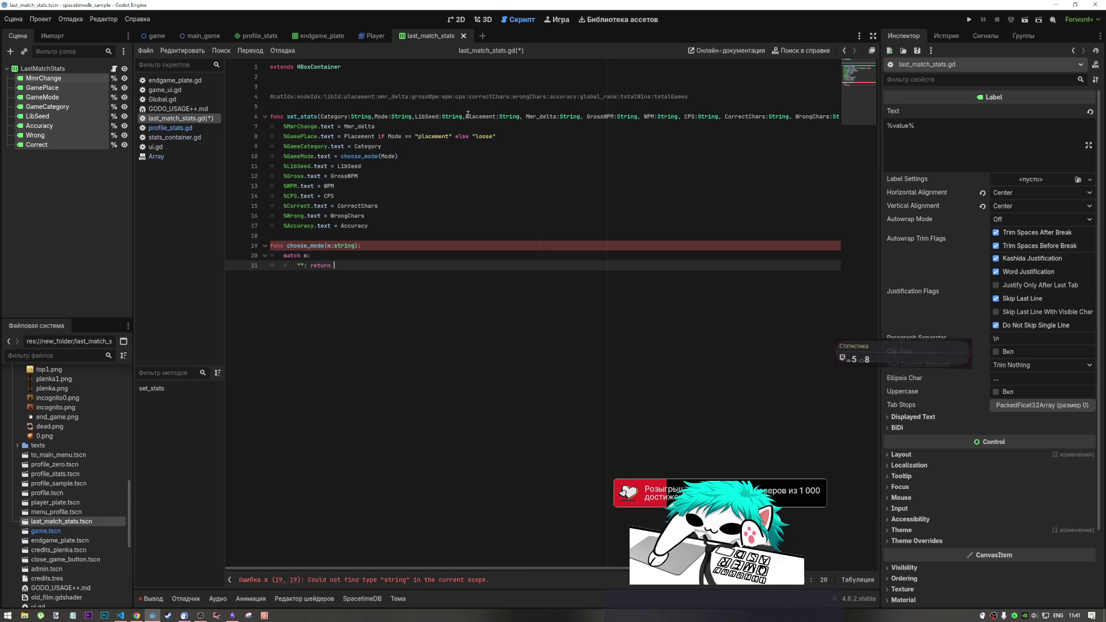
key("BackSpace")
left_click(136, 615)
Ask the OpenCode assistant which modeIdx values exist ('modeIdx опиши какие есть').
left_click(121, 616)
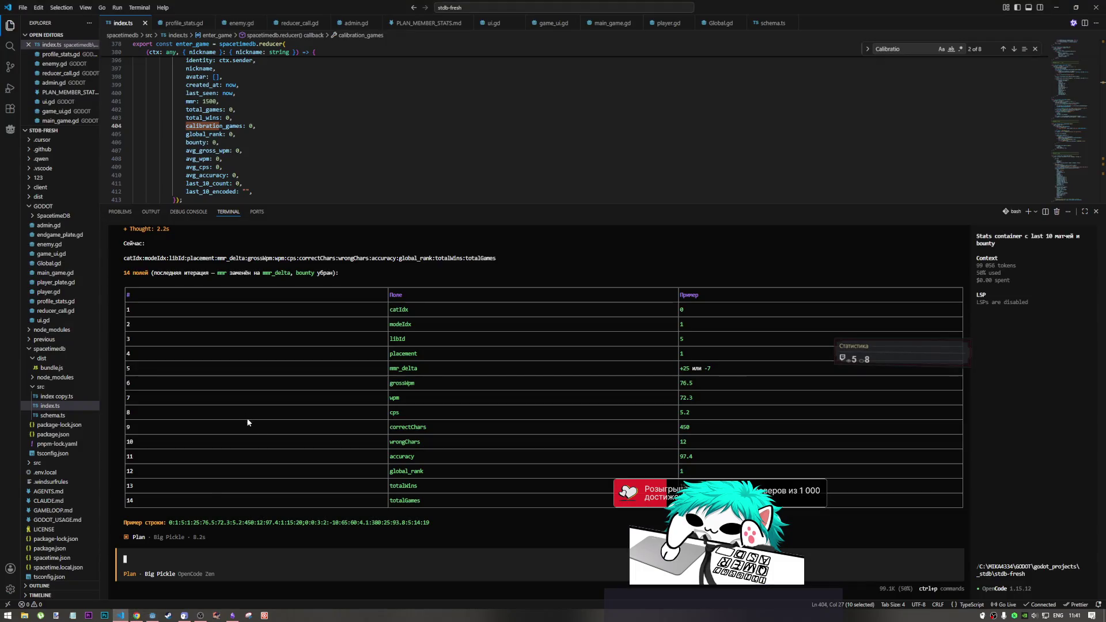
scroll(247, 434, "up", 5)
scroll(247, 437, "down", 5)
double_click(682, 324)
scroll(461, 336, "up", 5)
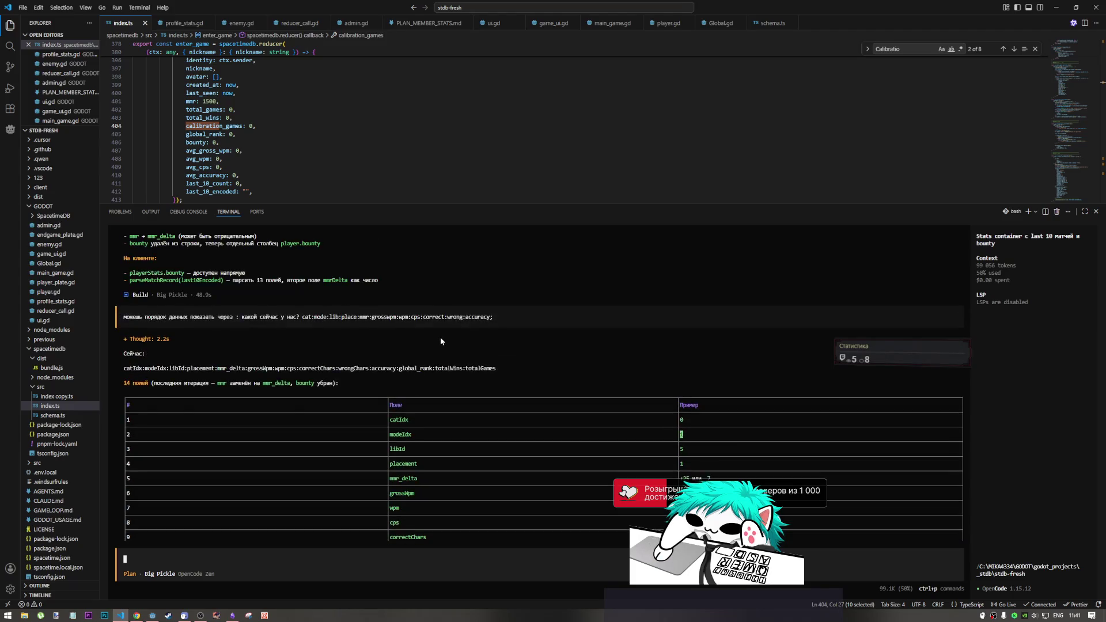
scroll(424, 344, "down", 5)
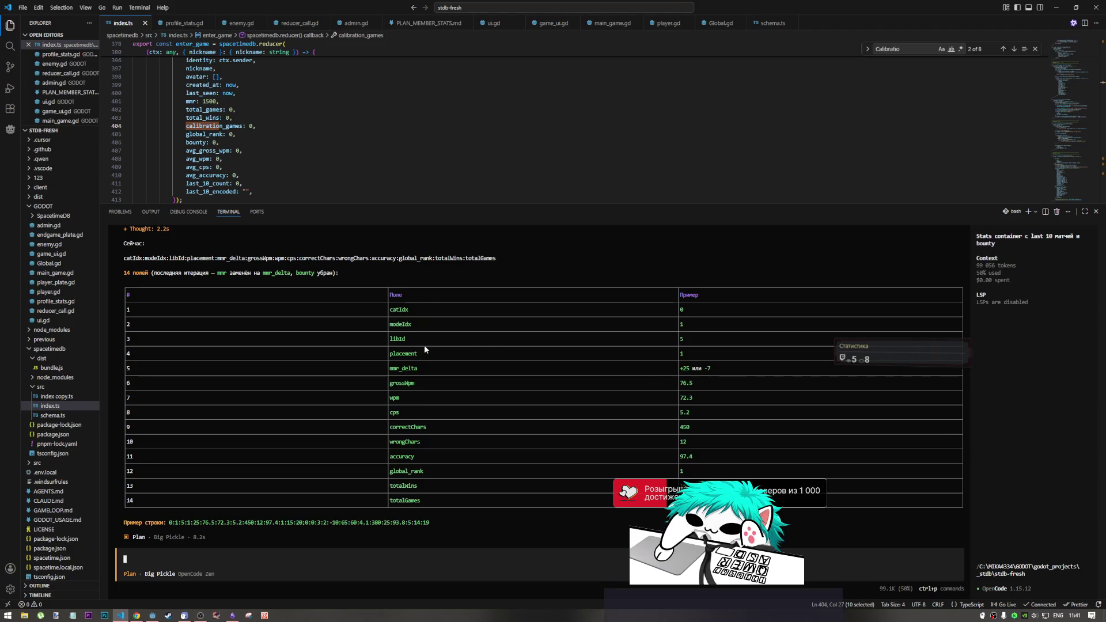
double_click(403, 325)
key("ctrl+v")
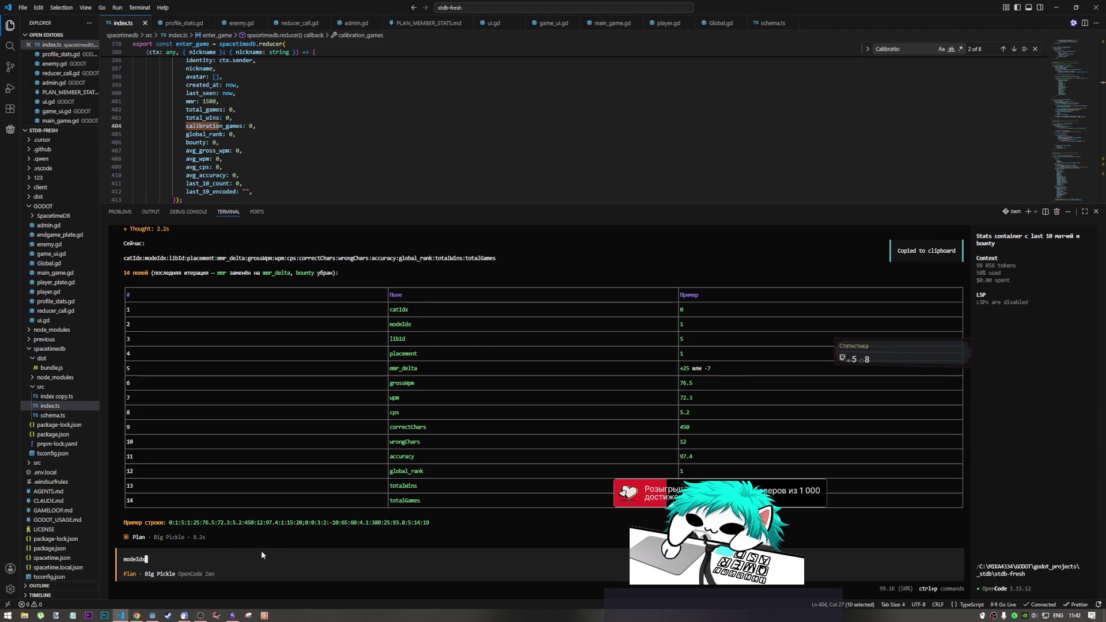
type(" опиши ")
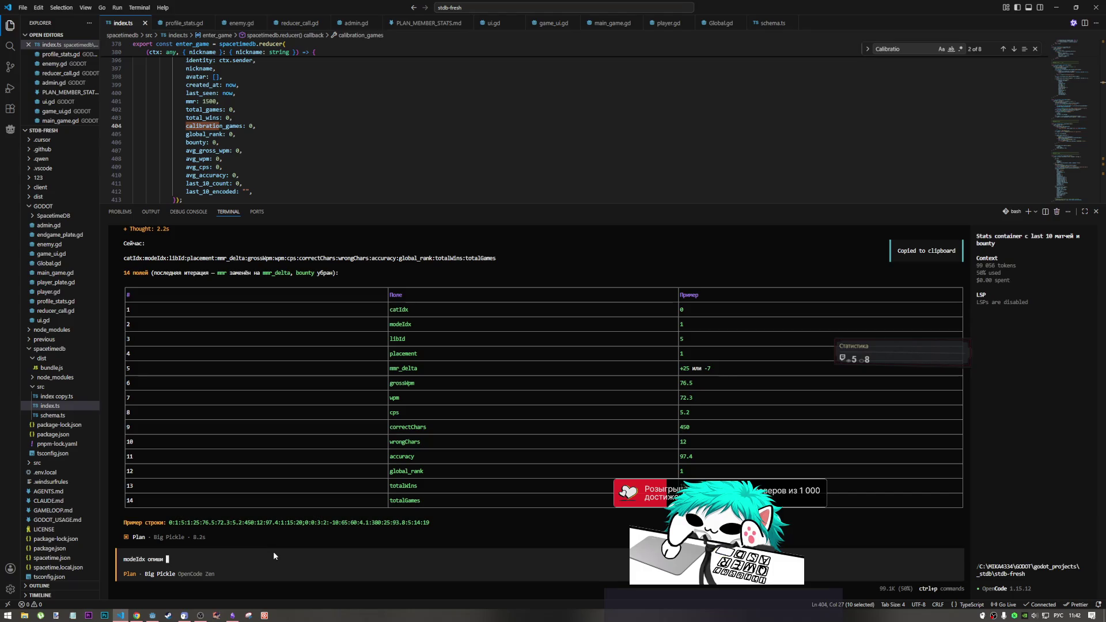
type("какие е")
type("сть")
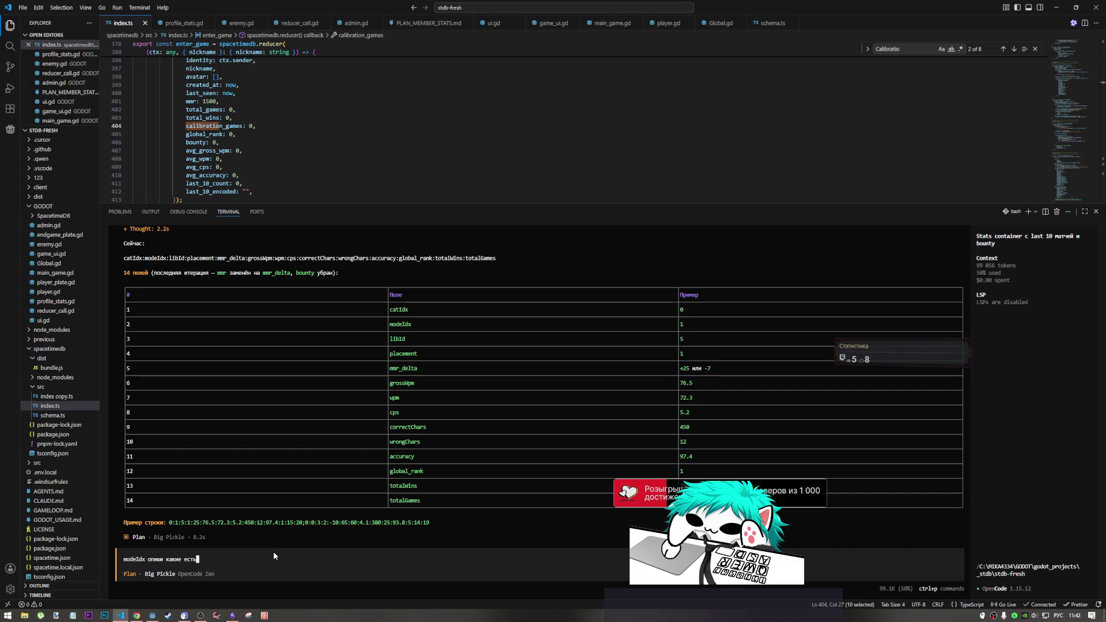
key("Return")
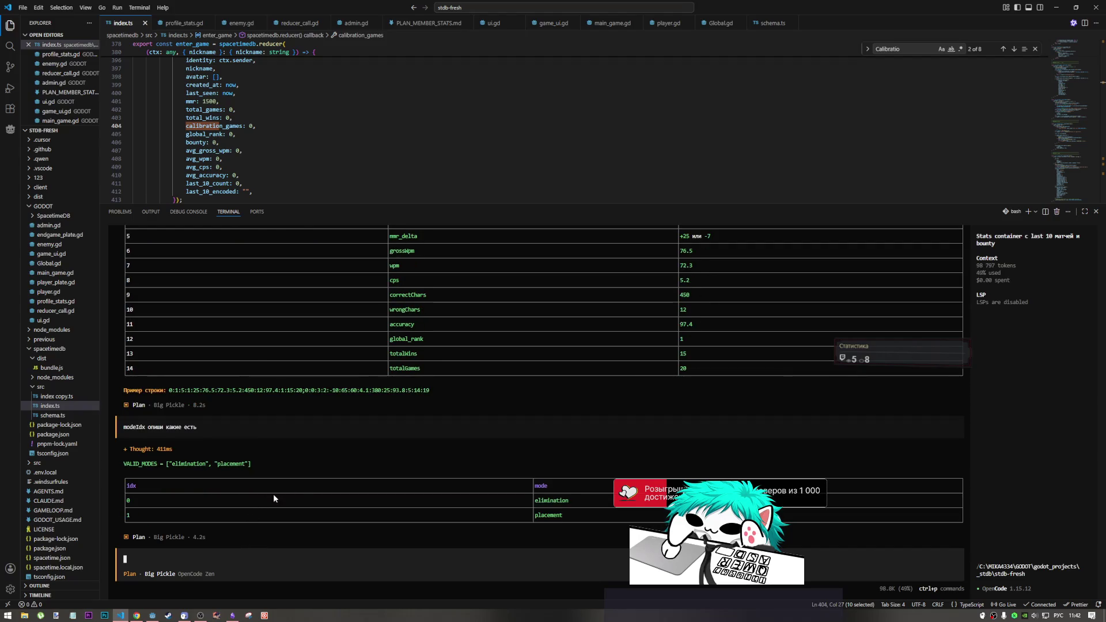
Ask the assistant about the libid field.
scroll(305, 472, "up", 2)
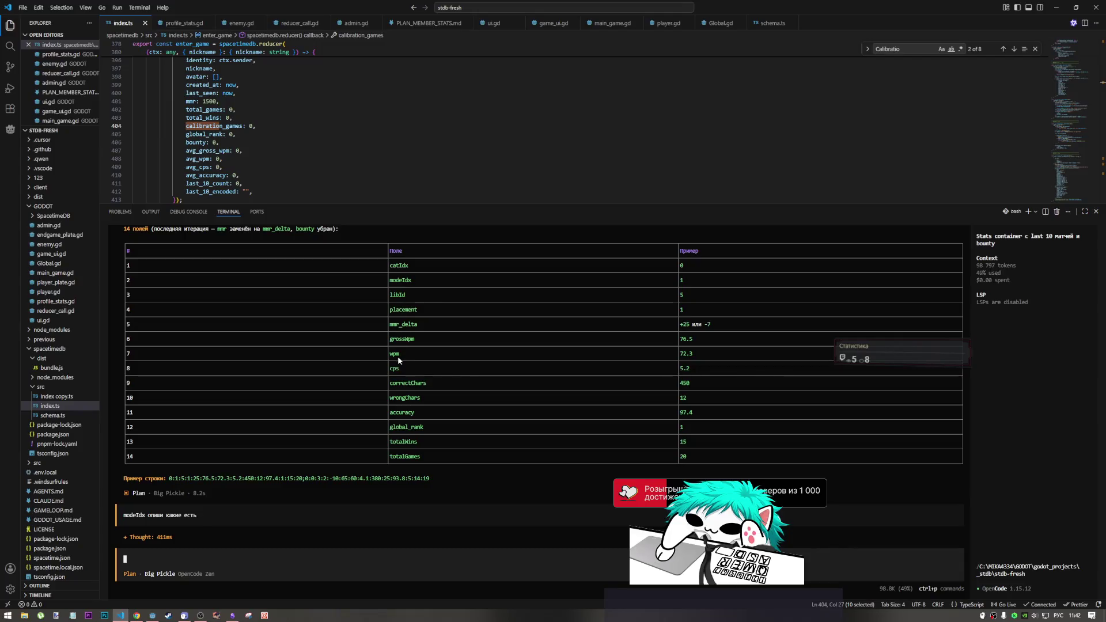
scroll(392, 374, "up", 1)
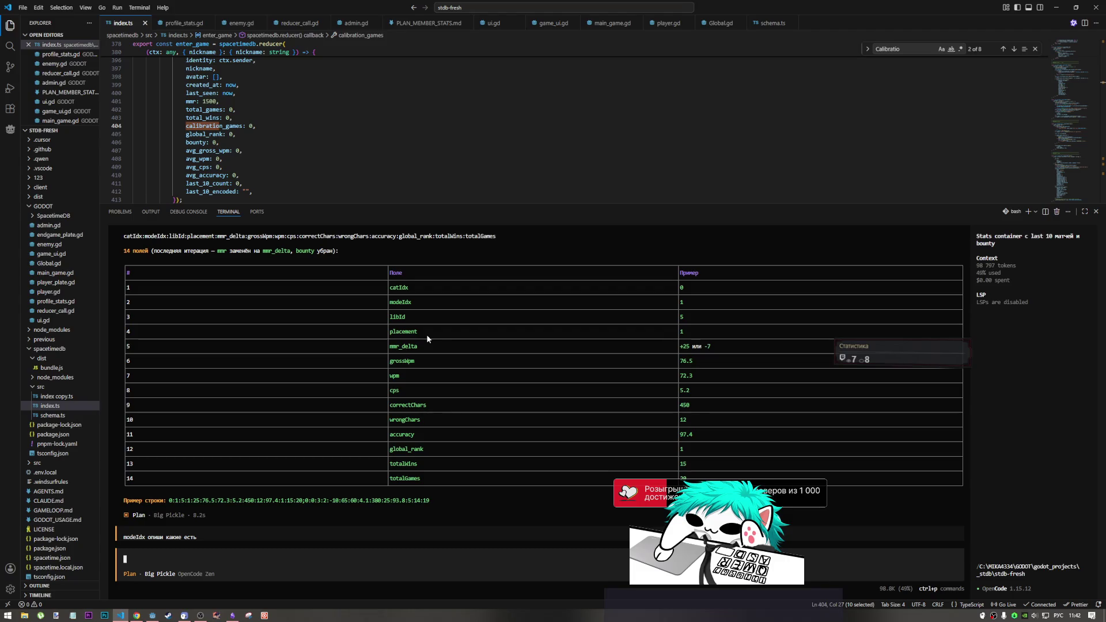
mouse_move(428, 337)
left_mouse_down()
mouse_move(391, 336)
mouse_move(412, 319)
mouse_move(393, 323)
left_mouse_up()
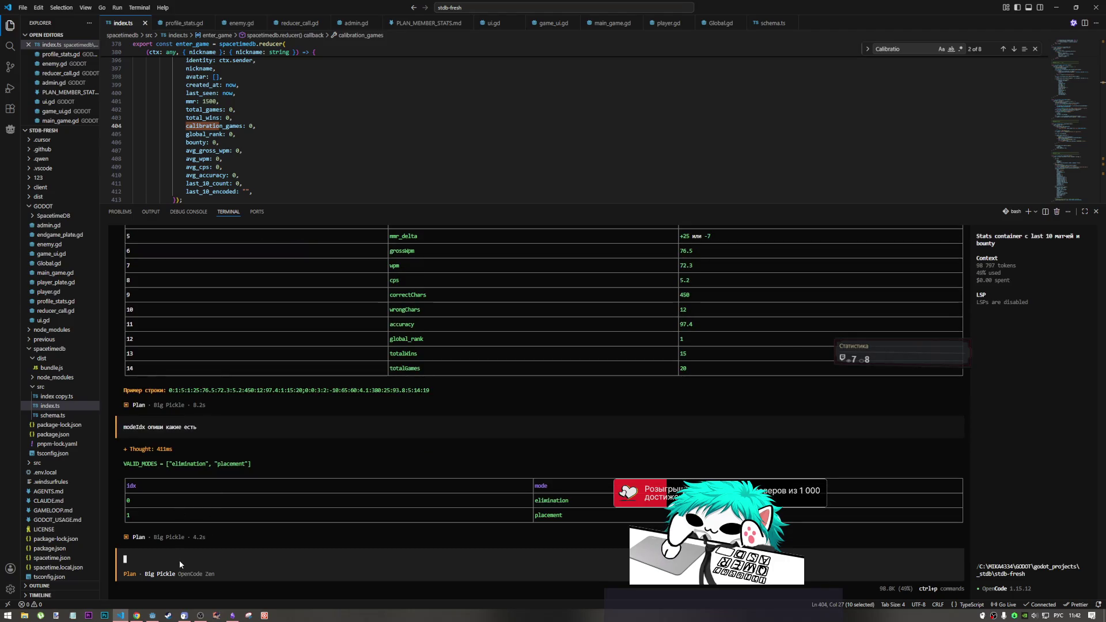
type("modeIdx")
type("А")
key("BackSpace")
key("alt+shift")
type("libid")
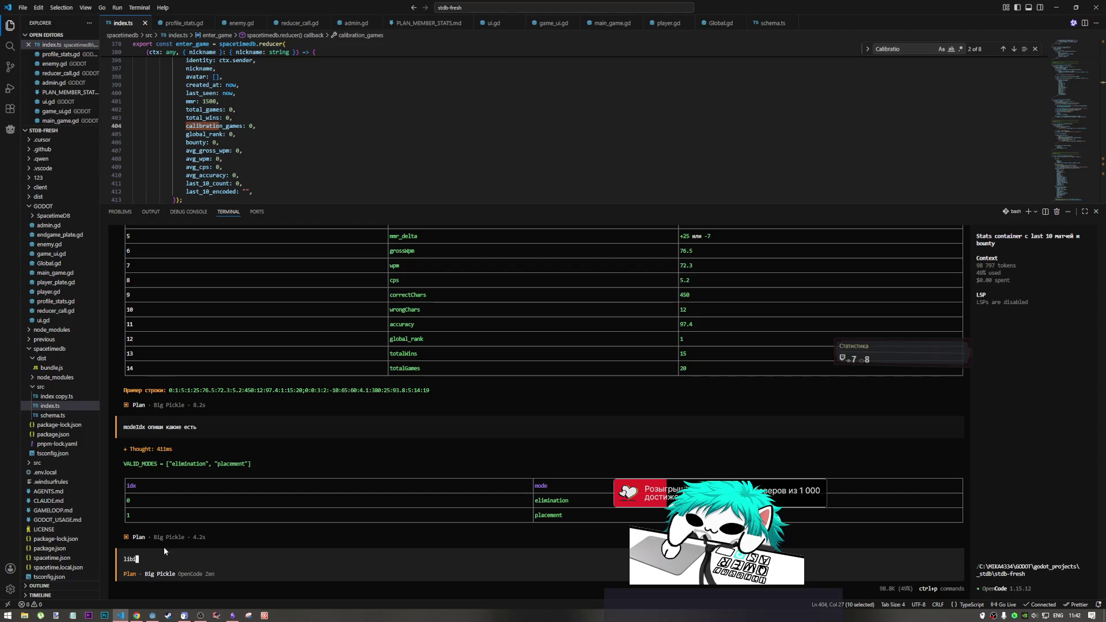
key("Return")
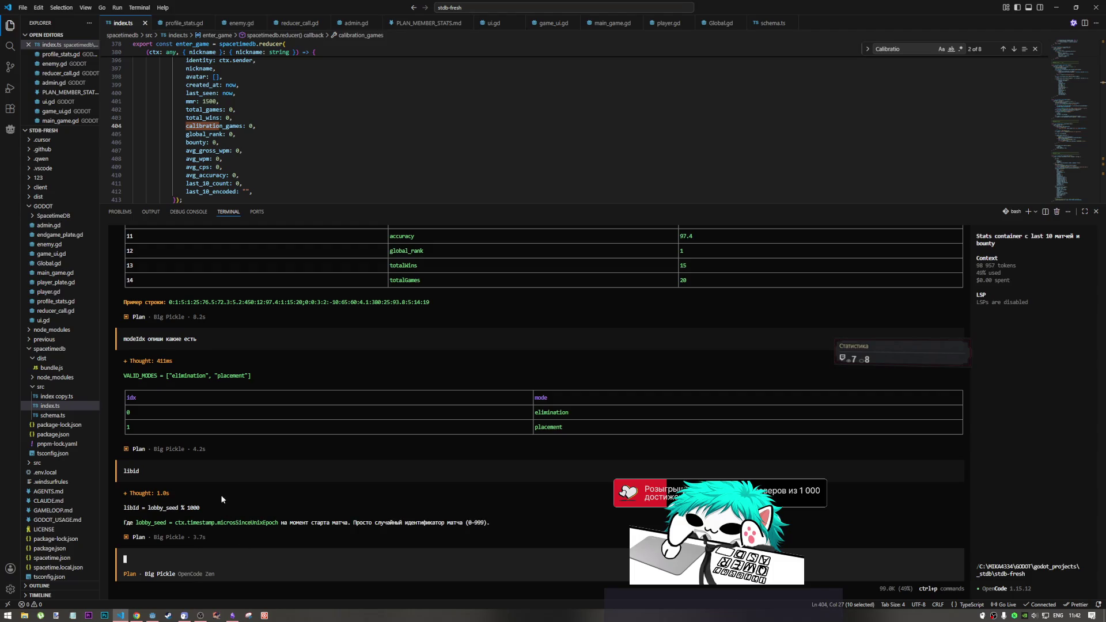
Ask the assistant about catidx and review its four-category reply.
scroll(291, 503, "up", 10)
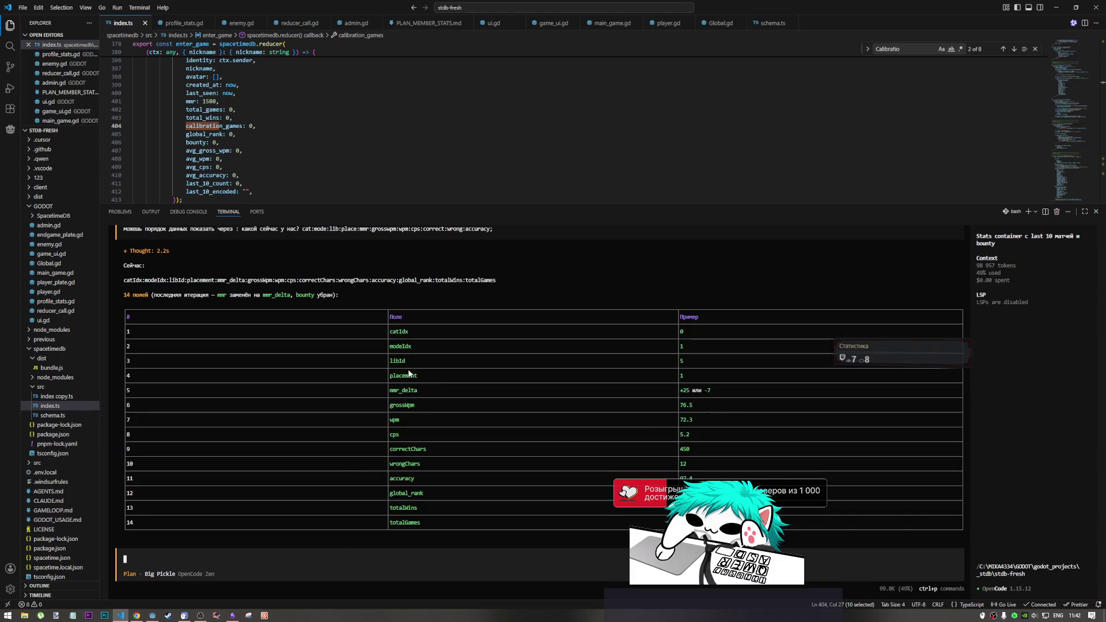
scroll(397, 356, "down", 9)
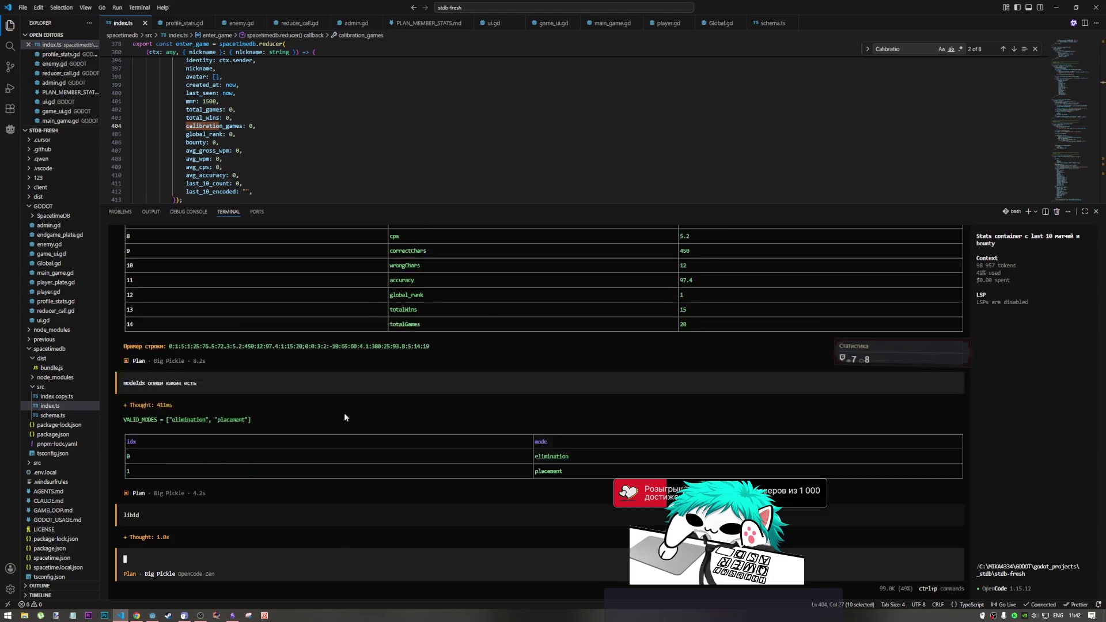
type("catidx")
key("Return")
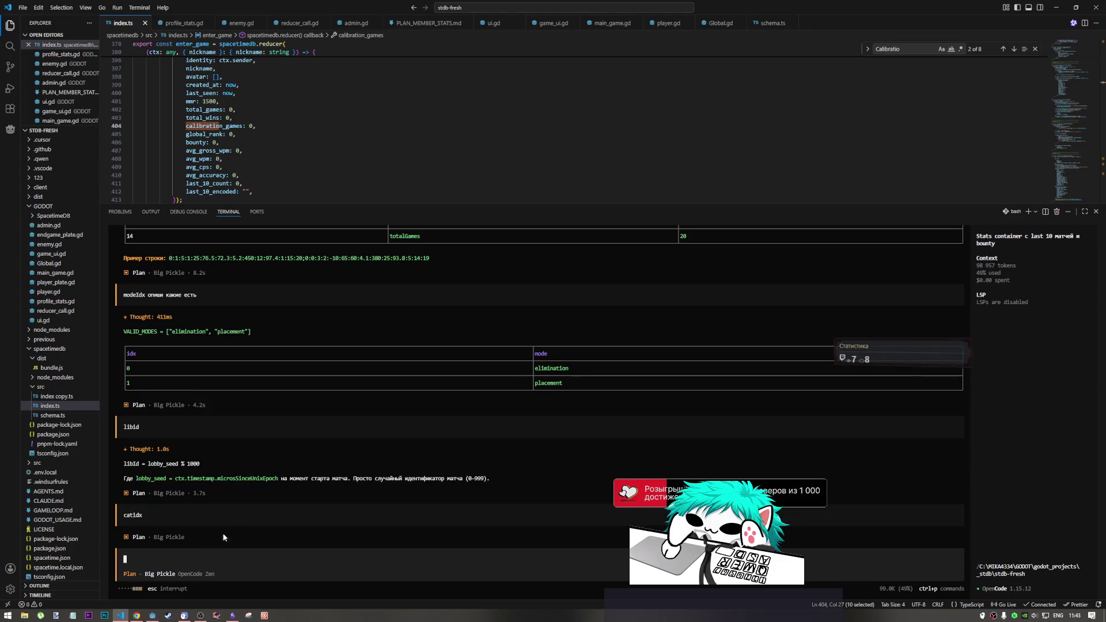
scroll(254, 489, "up", 5)
scroll(254, 478, "down", 5)
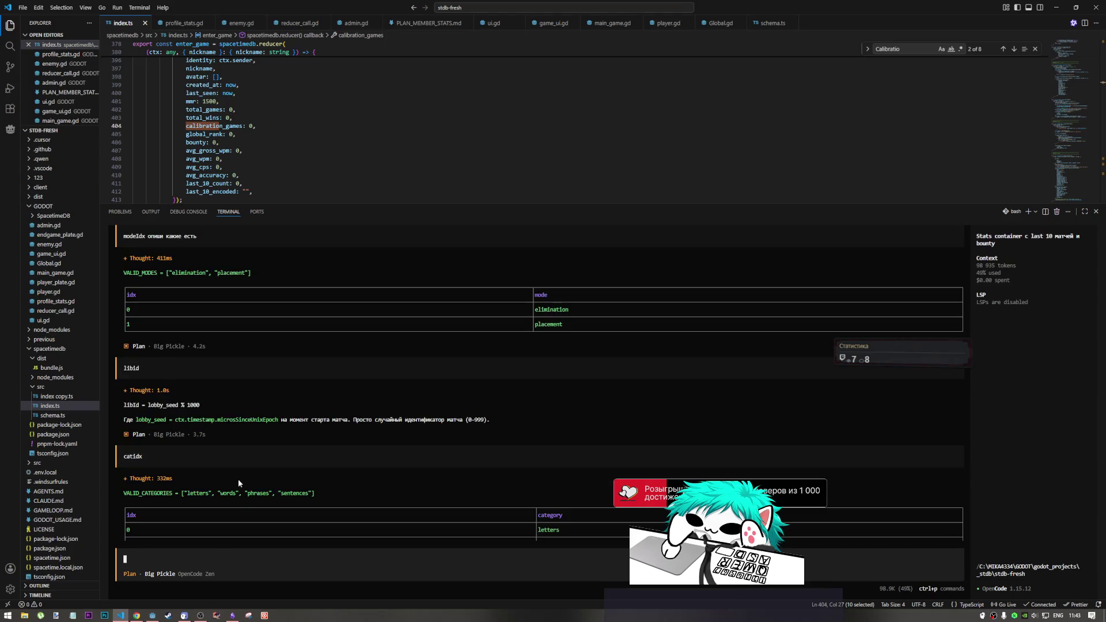
key("alt+Tab")
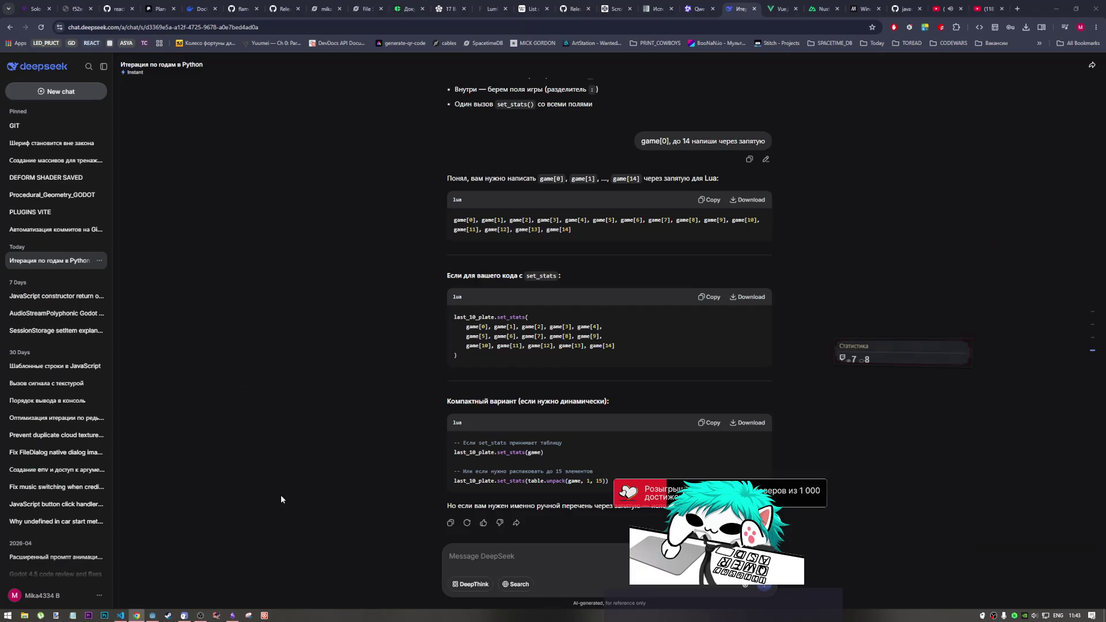
key("alt+Tab")
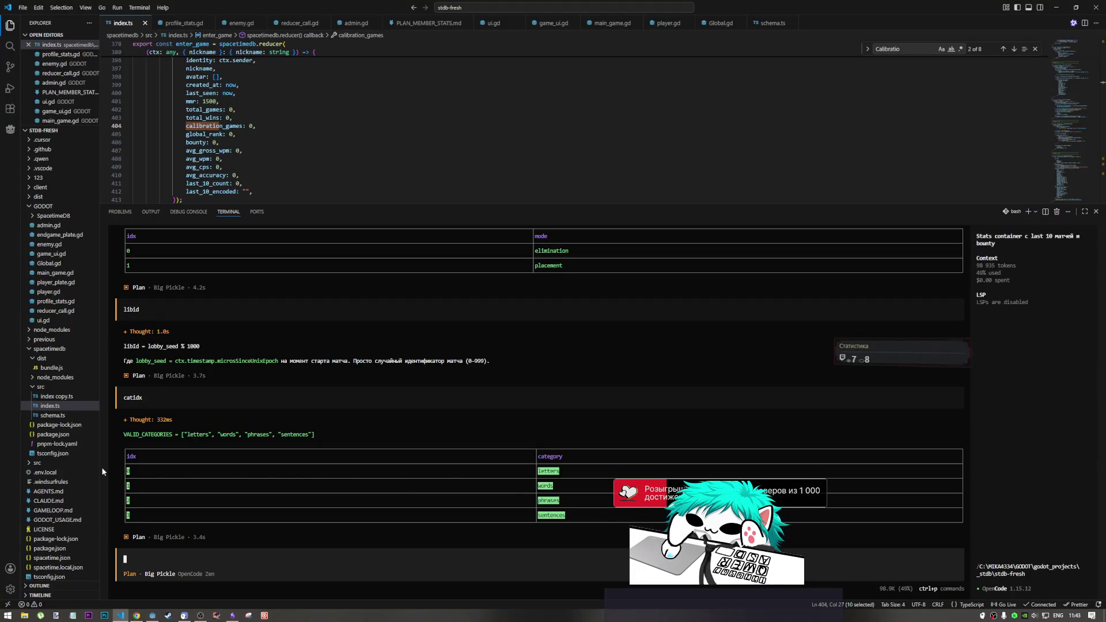
left_click(152, 615)
Paste the category list into choose_mode and write the case '"0": return "letters"'.
key("ctrl+v")
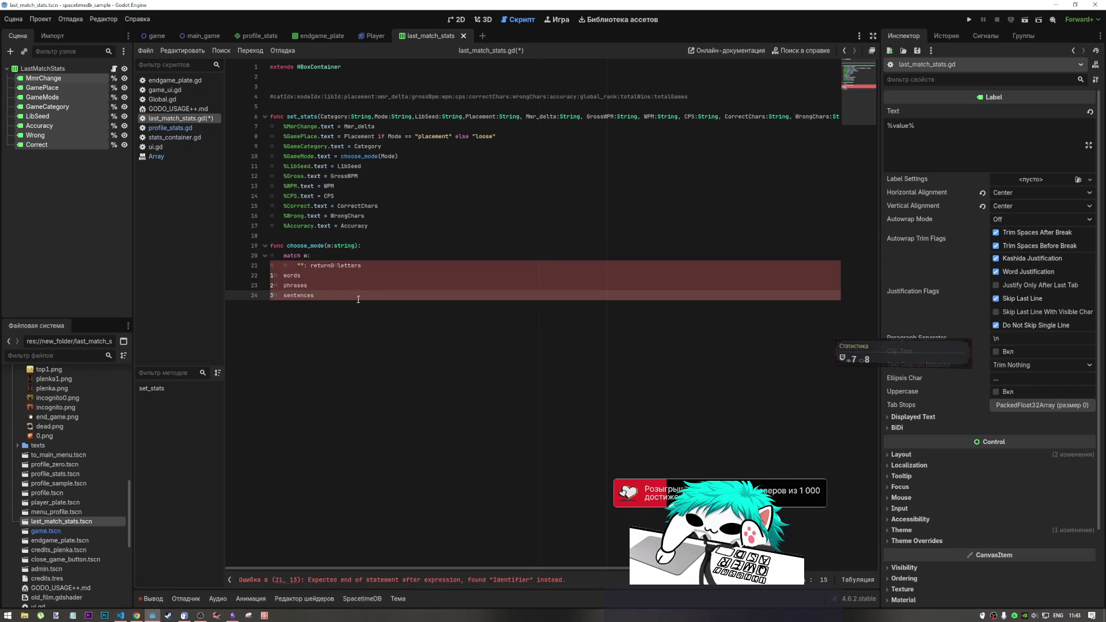
left_click(340, 265)
key("Left")
key("Left")
key("Left")
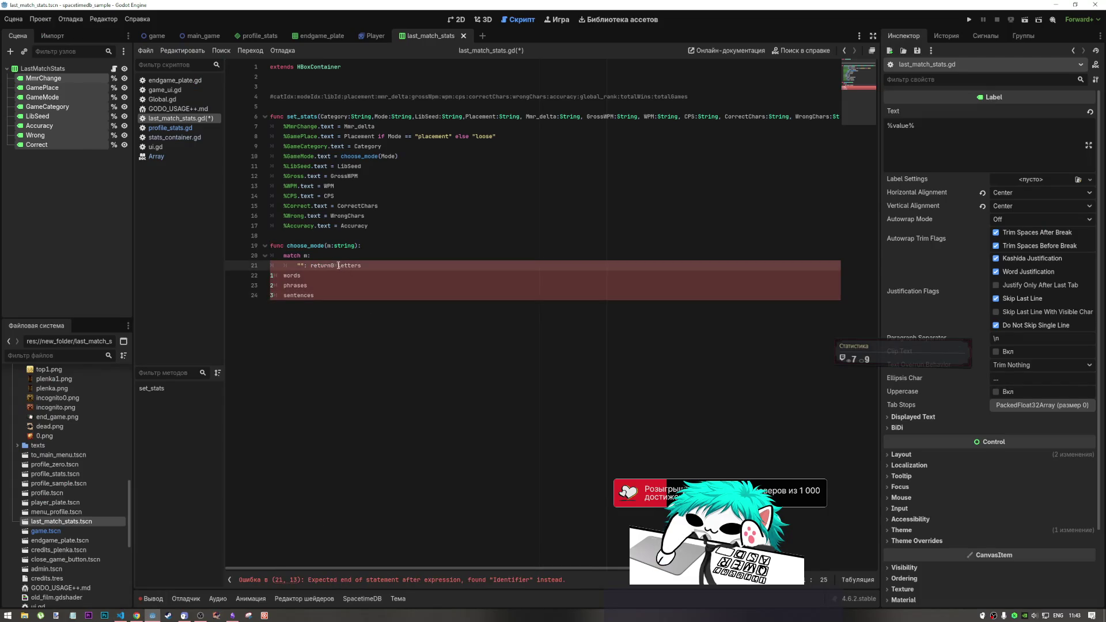
key("BackSpace")
left_click(357, 266)
double_click(357, 265)
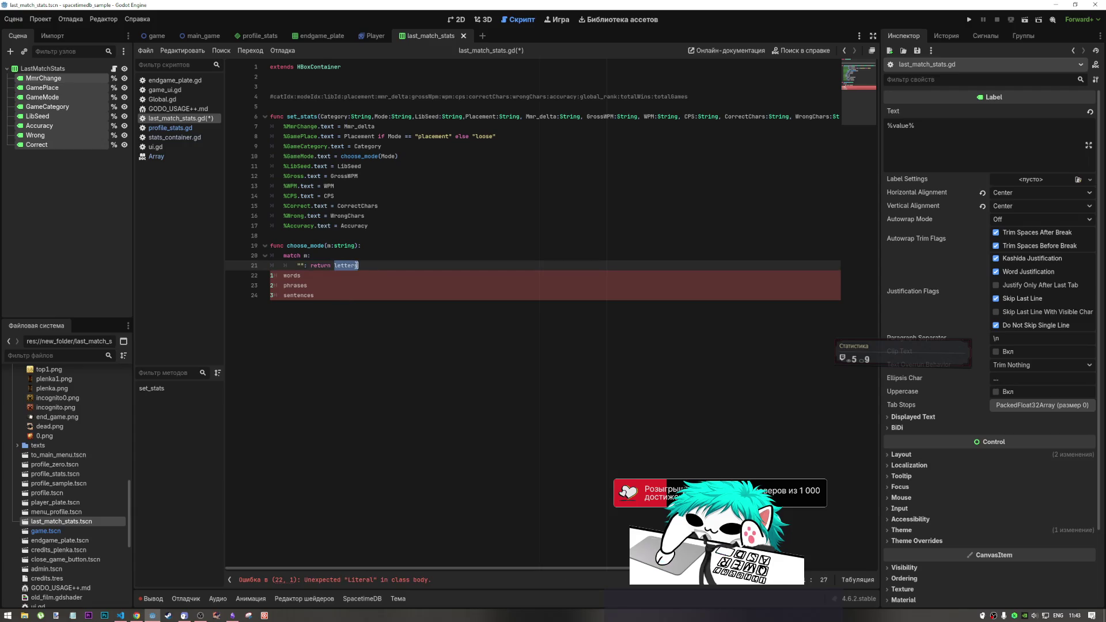
type("\"")
left_click(301, 265)
type("0")
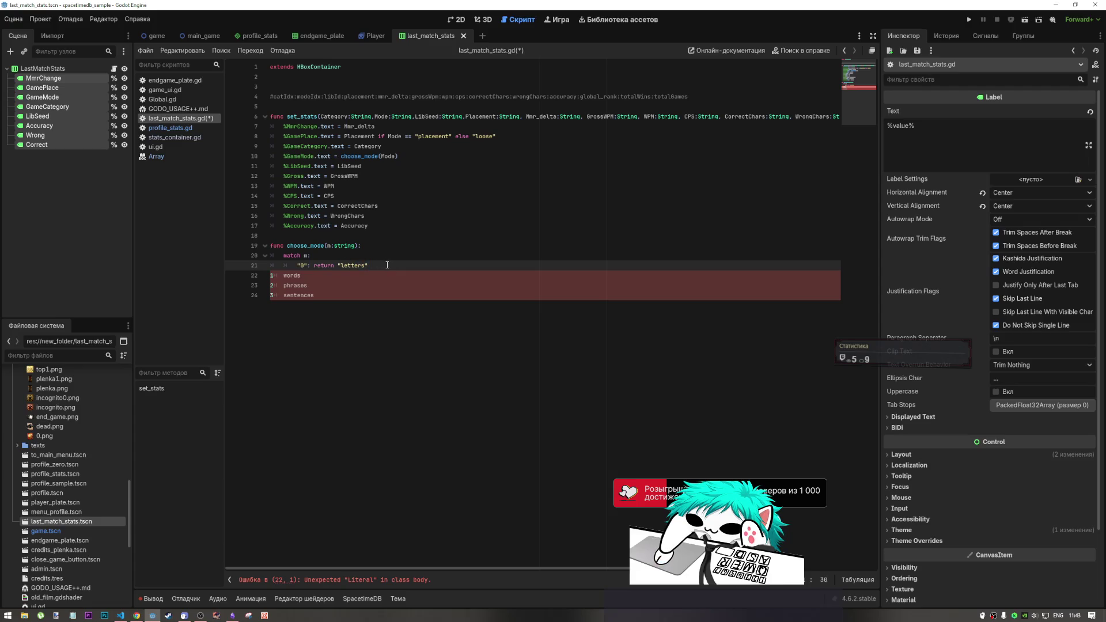
Duplicate the "0" case line and renumber the copies up to "3".
key("ctrl+shift+d")
key("ctrl+shift+d")
key("ctrl+shift+d")
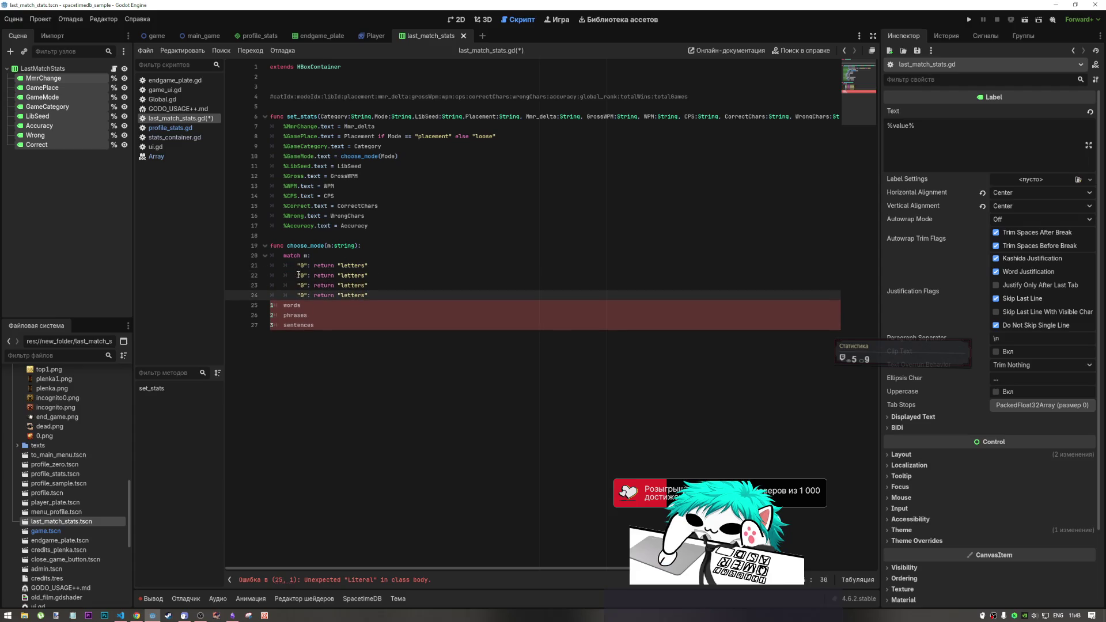
left_click(298, 275)
double_click(302, 285)
type("2")
double_click(302, 295)
type("3")
Move words and phrases from the pasted list into the "1" and "2" cases.
left_click(302, 315)
double_click(352, 275)
key("Down")
key("Down")
key("Down")
key("ctrl+BackSpace")
double_click(352, 276)
key("ctrl+v")
double_click(295, 315)
key("ctrl+x")
double_click(352, 285)
key("ctrl+v")
Put sentences into the "3" case, delete the leftover lines, and save the script.
double_click(299, 325)
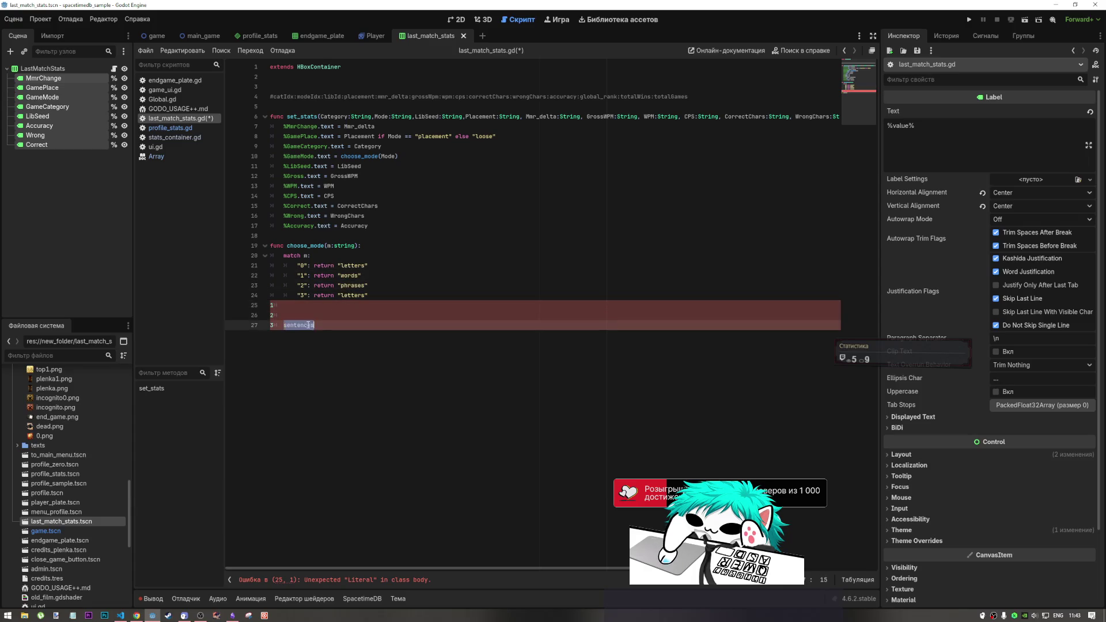
key("ctrl+x")
double_click(351, 295)
key("ctrl+v")
left_click_drag(286, 325, 274, 312)
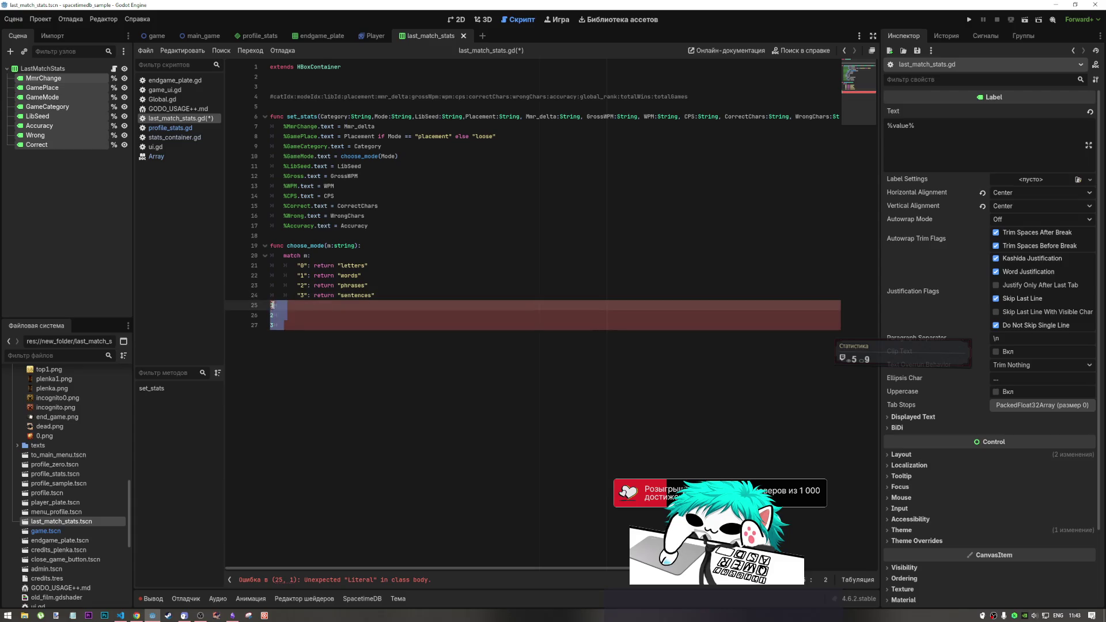
key("BackSpace")
key("ctrl+s")
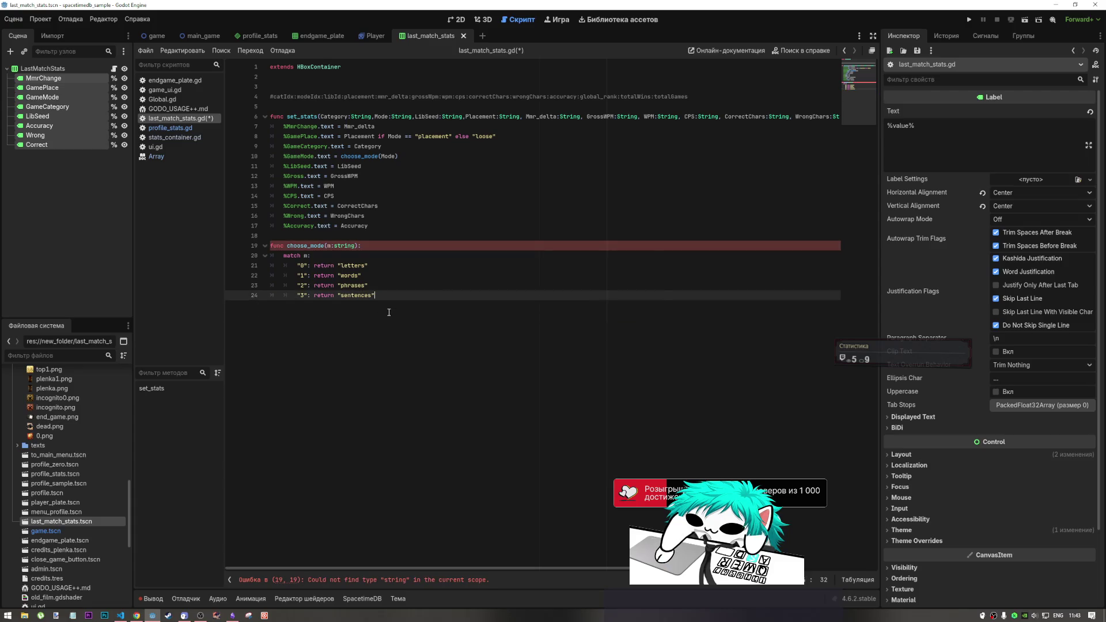
Review the choose_mode signature and the Mode argument in the line 10 call.
left_click(347, 245)
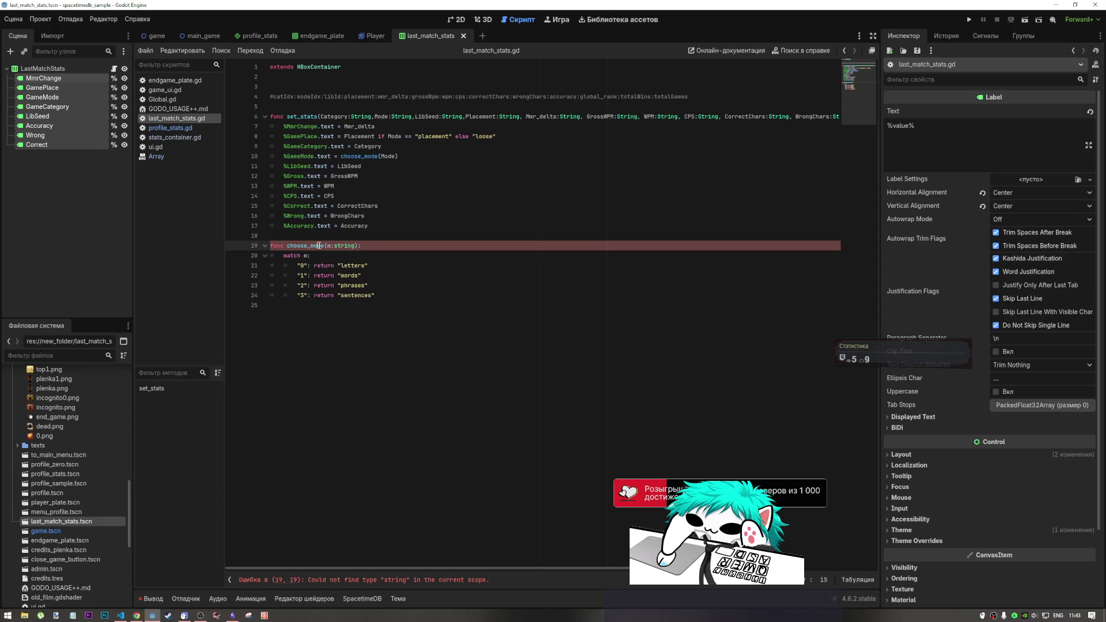
left_click(403, 156)
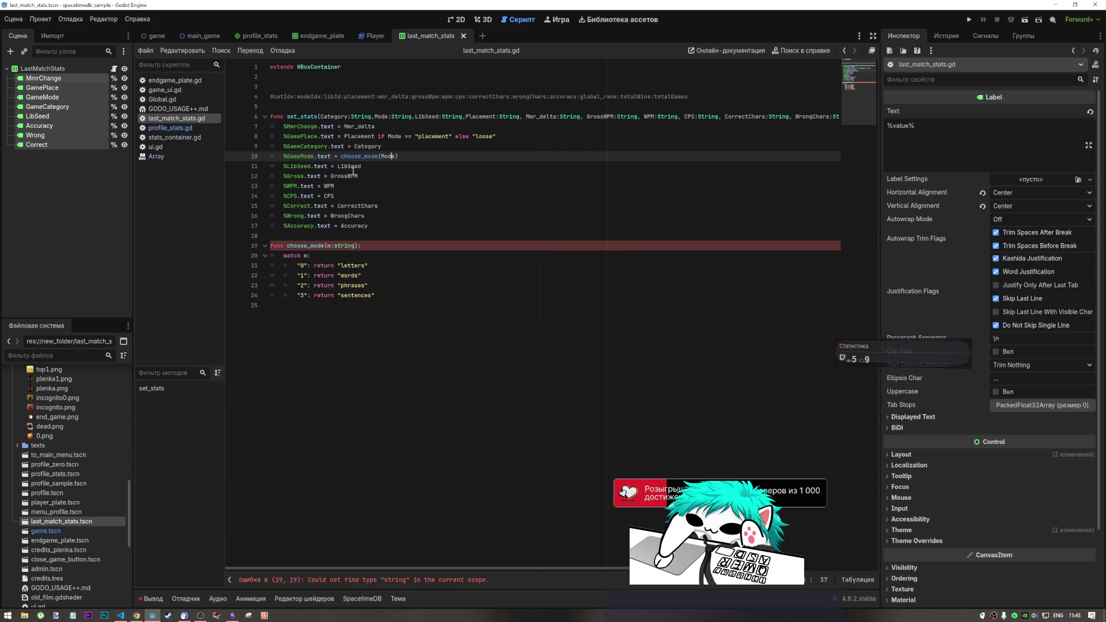
left_click(361, 157)
mouse_move(381, 156)
left_mouse_down()
mouse_move(398, 118)
mouse_move(398, 156)
mouse_move(397, 118)
mouse_move(388, 156)
mouse_move(398, 156)
left_mouse_up()
double_click(388, 156)
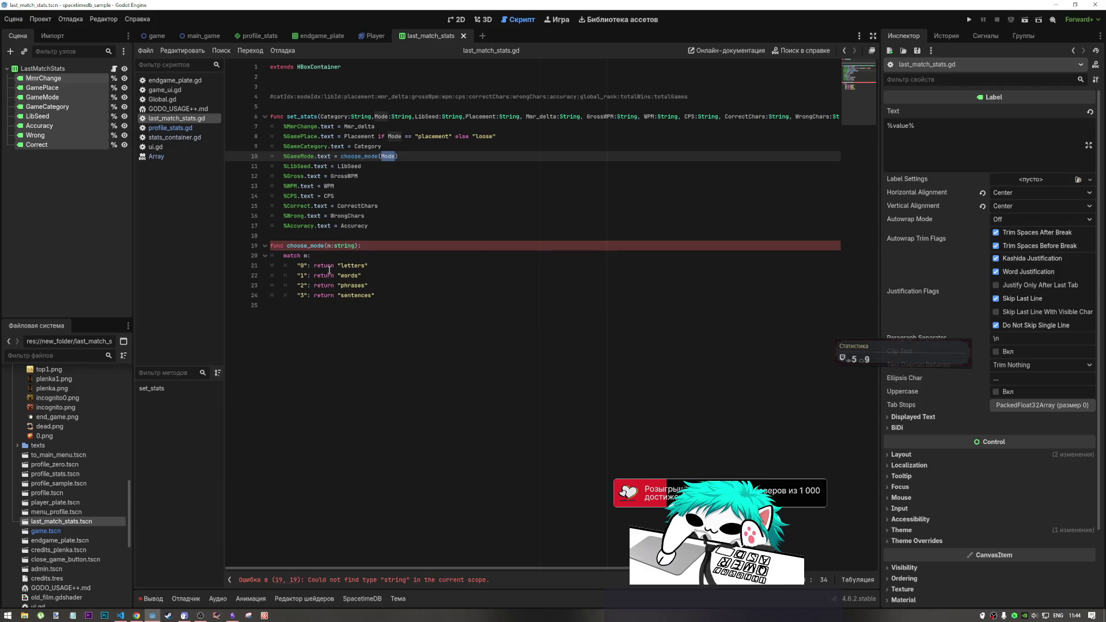
Add a default case `_: return "N/A"` to the choose_mode match, fix its indentation, and save.
left_click_drag(334, 266, 303, 265)
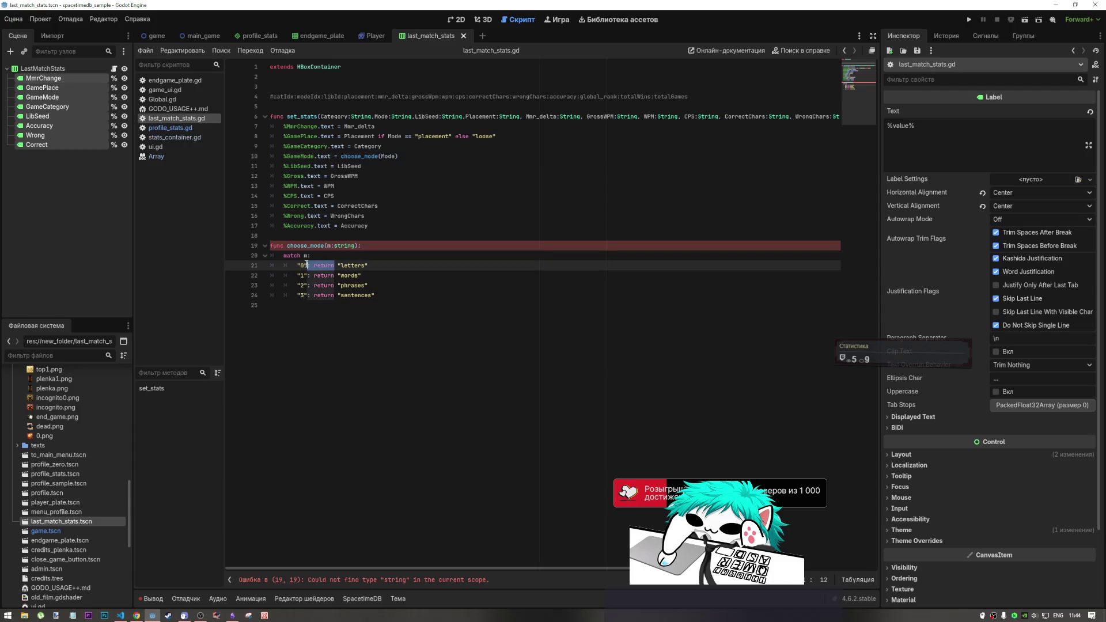
left_click(411, 309)
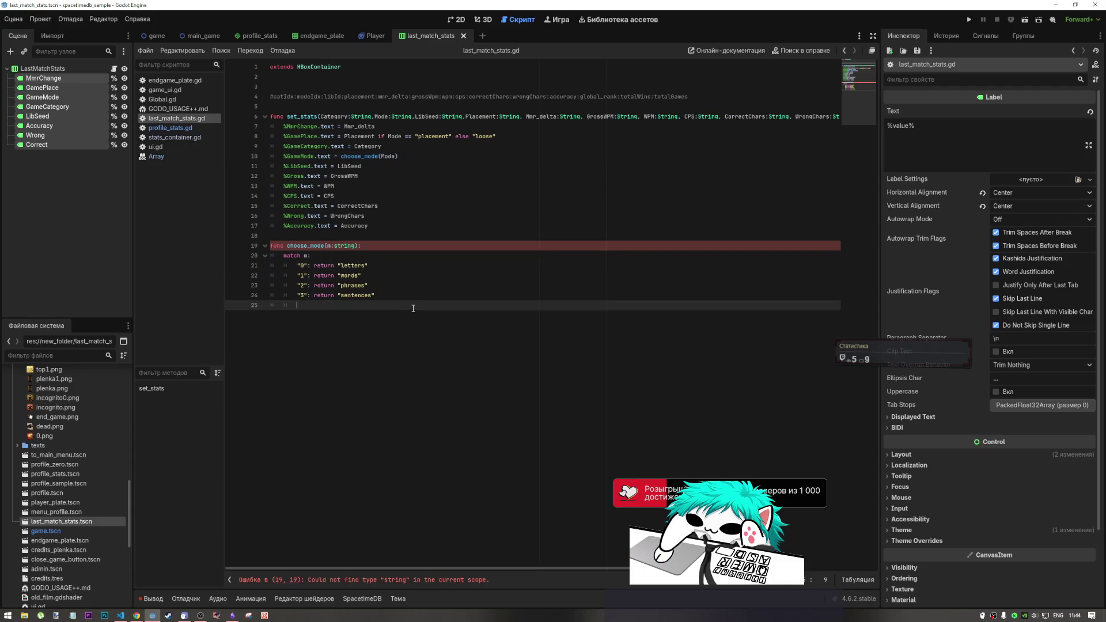
type(": return \"N/")
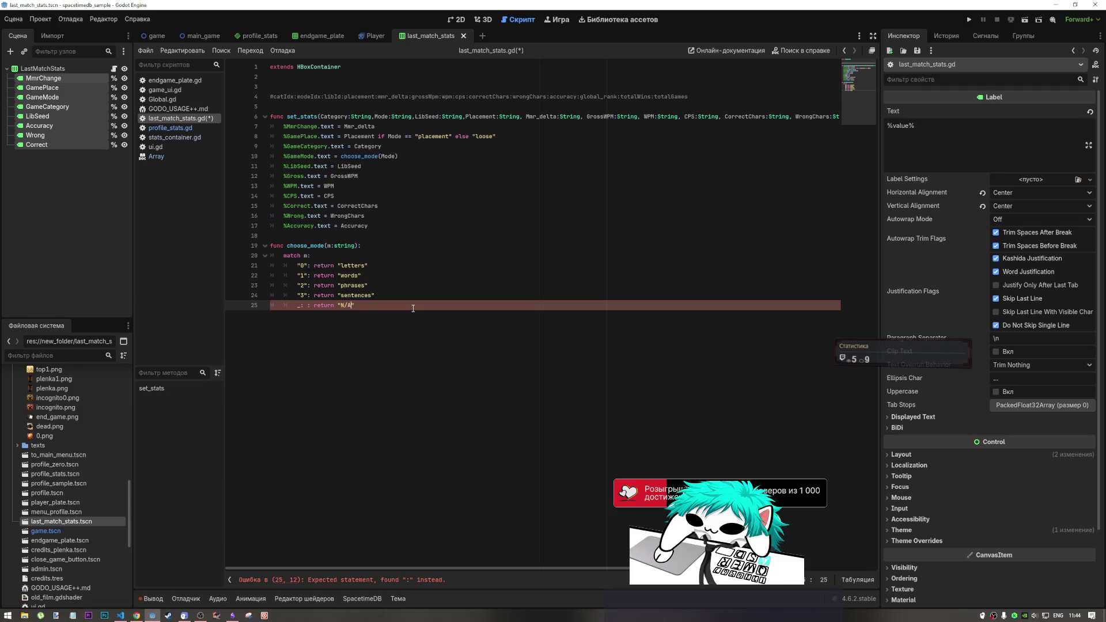
type("A\"")
key("ctrl+a")
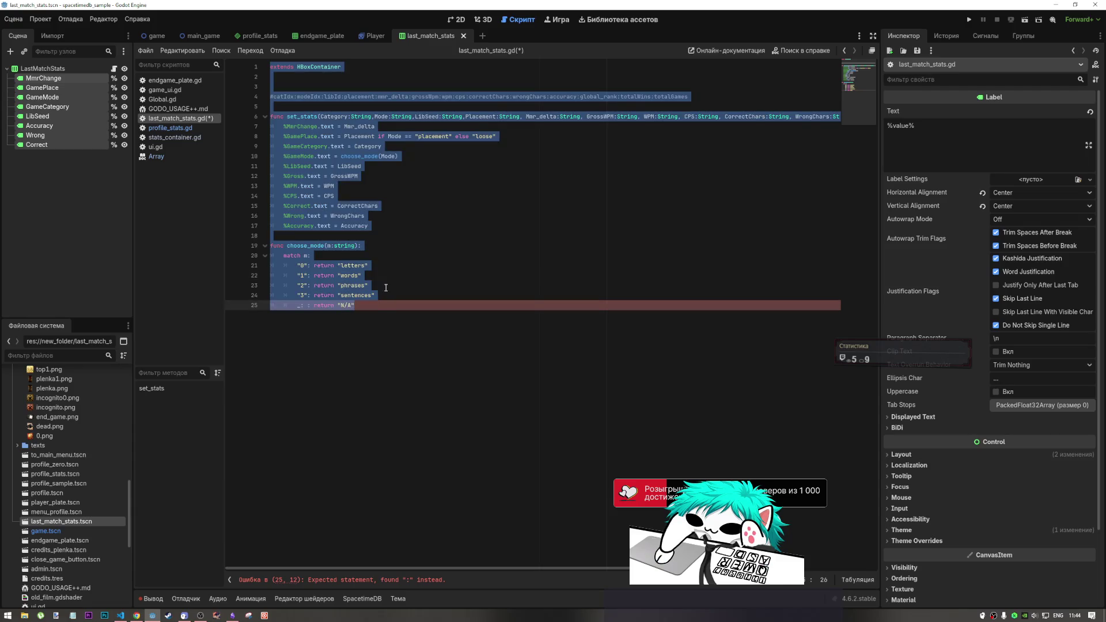
key("Right")
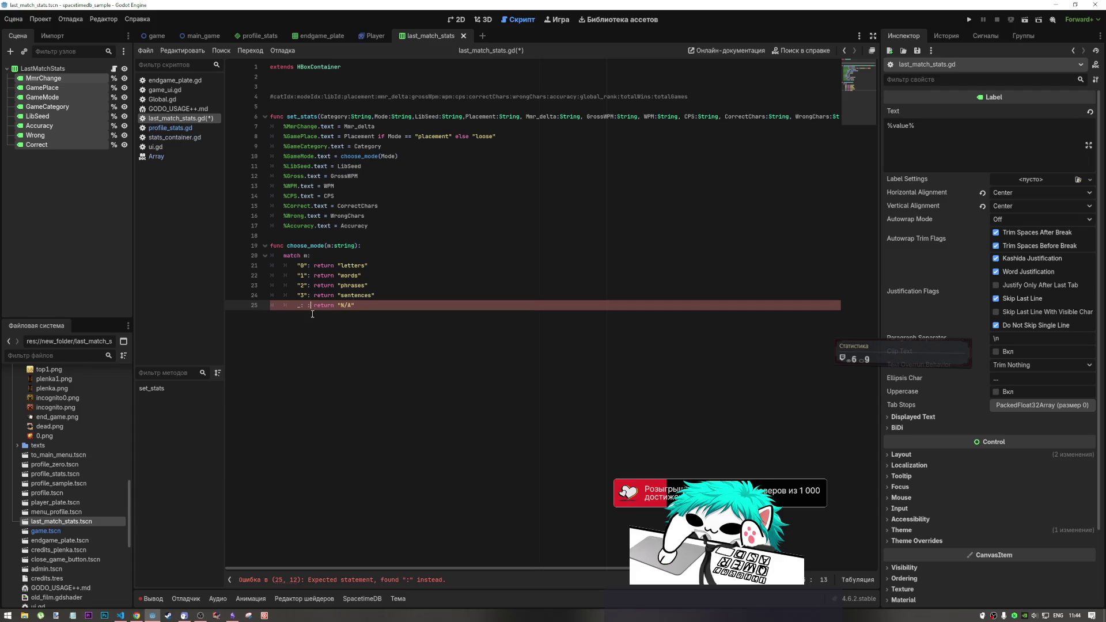
left_click(305, 307)
key("Left")
key("BackSpace")
key("BackSpace")
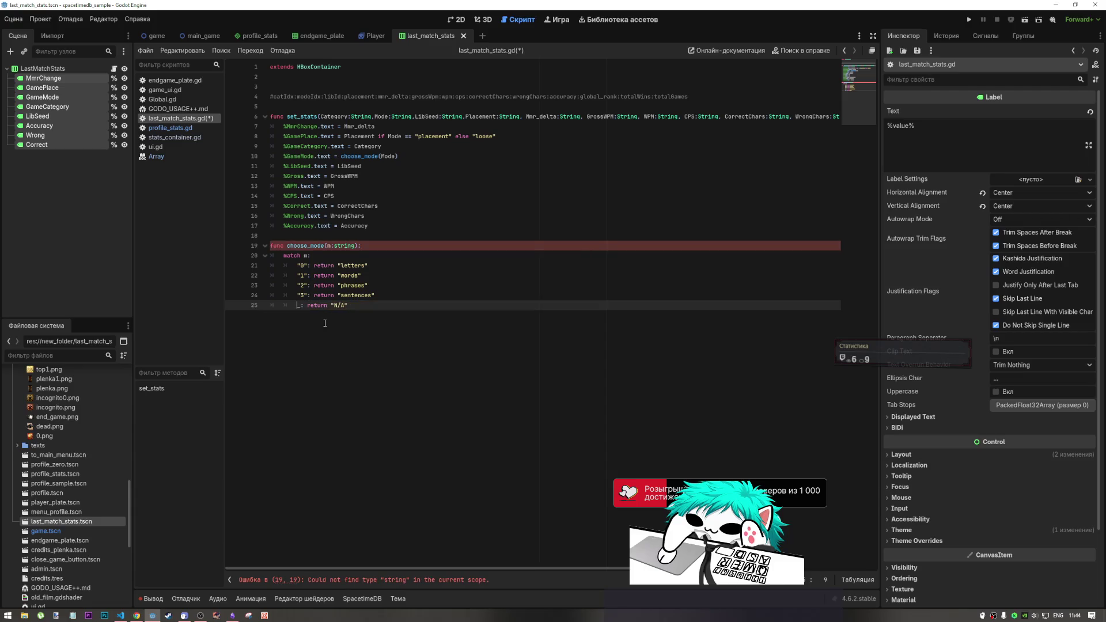
key("ctrl+s")
Change choose_mode's parameter type from string to String and save last_match_stats.gd.
left_click(416, 270)
left_click(331, 247)
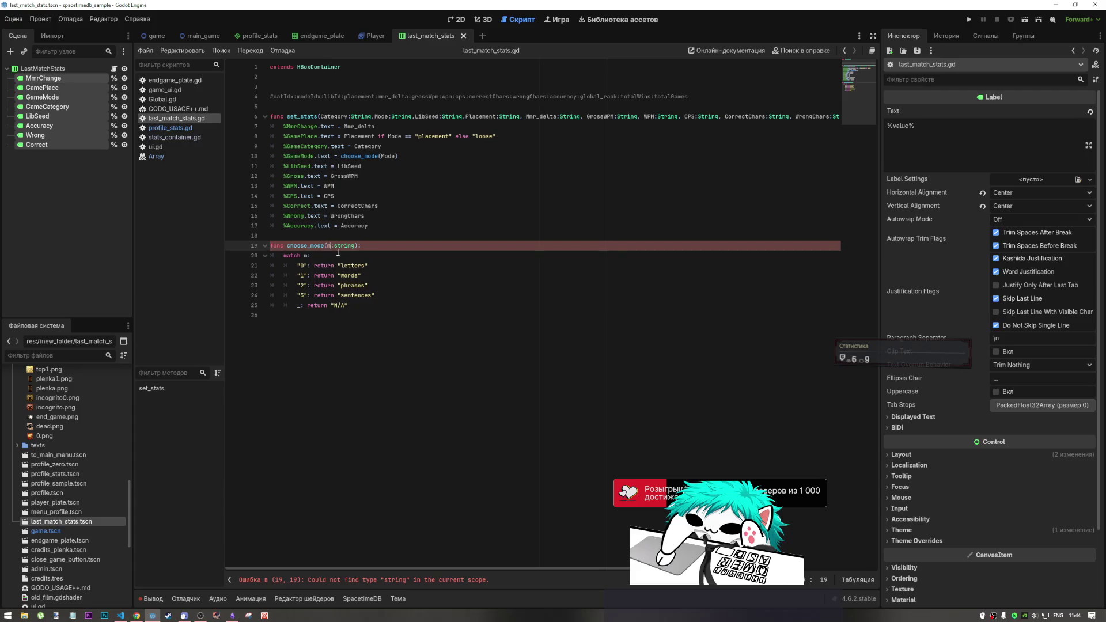
left_click(336, 245)
type("S")
key("End")
key("ctrl+s")
key("Down")
key("Down")
key("Down")
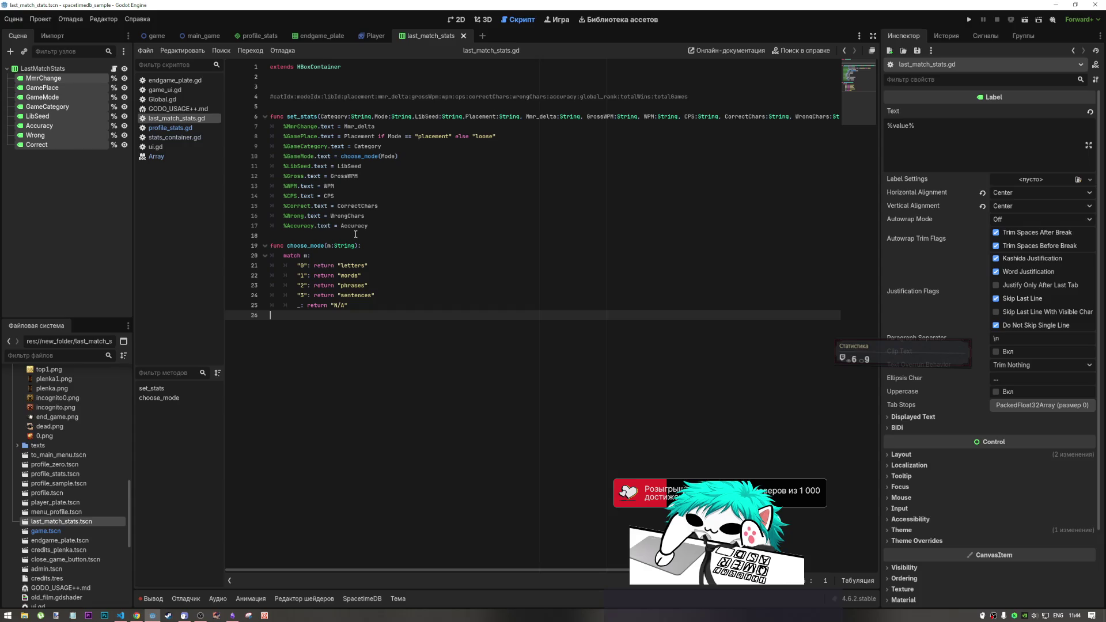
Review the Category, LibSeed and Mode parameter lines in the current script.
left_click(353, 175)
left_click_drag(364, 146, 494, 136)
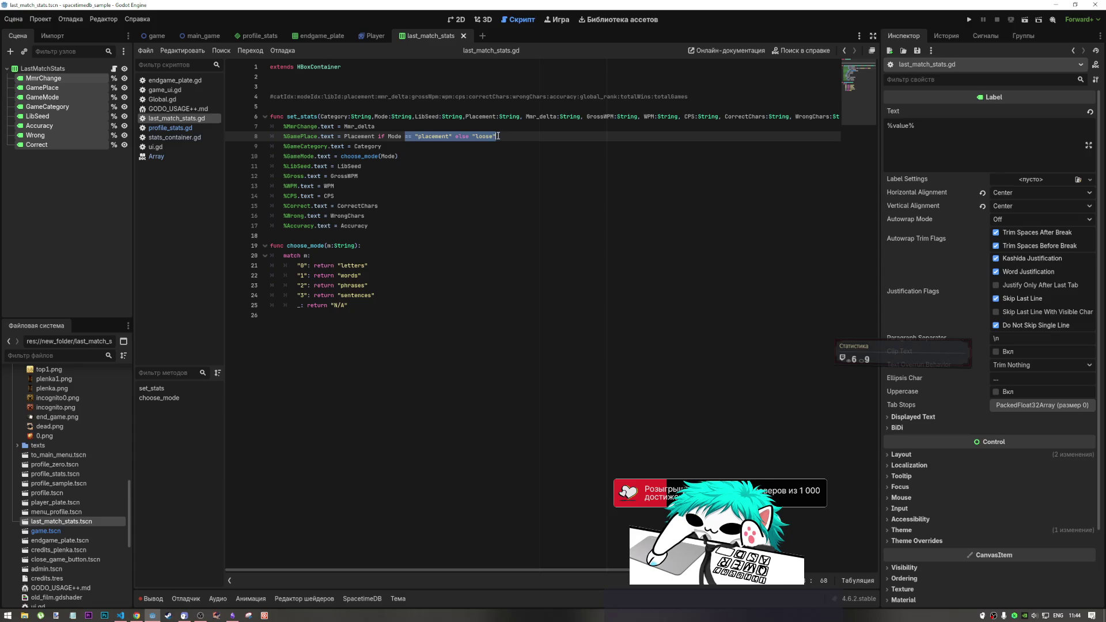
left_click(339, 166)
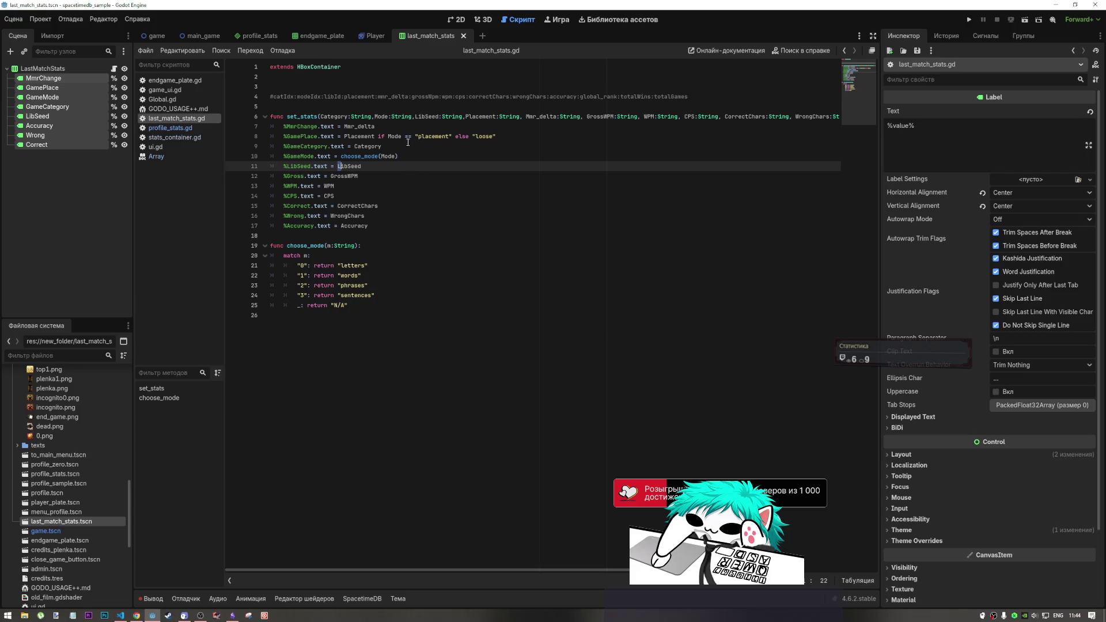
left_click_drag(412, 116, 392, 116)
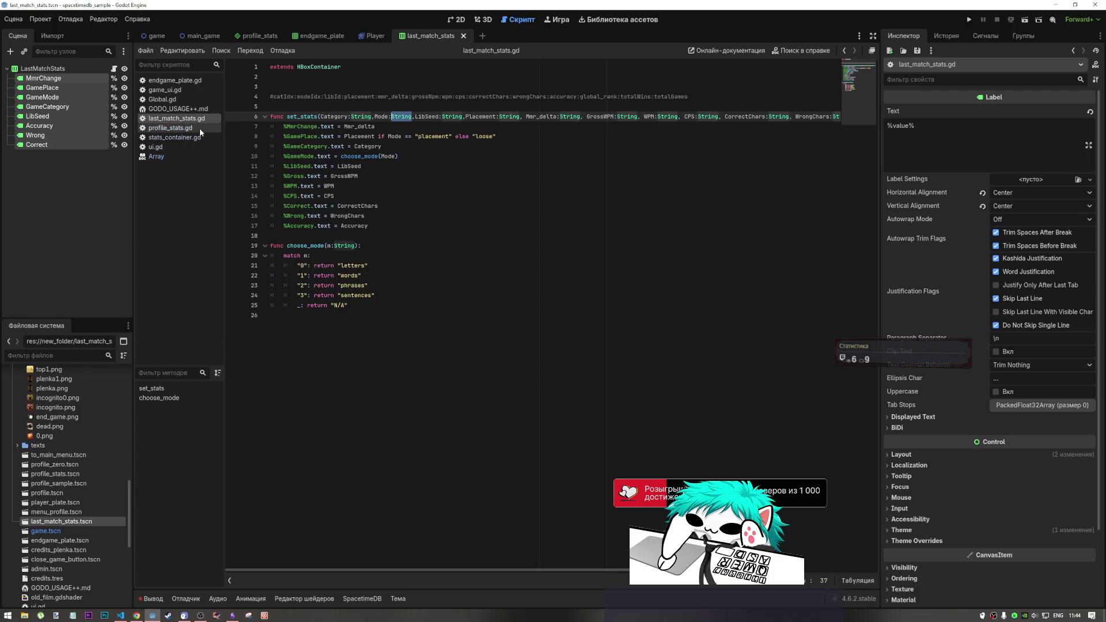
Open endgame_plate.gd from the endgame_plate scene and inspect the WL parameter's int type.
left_click(322, 36)
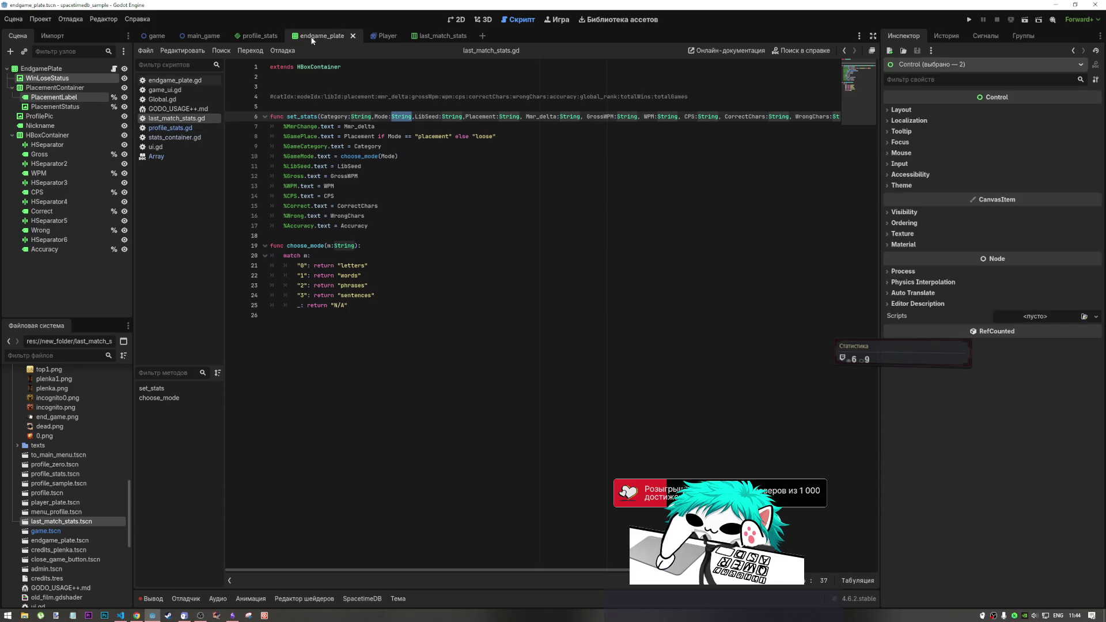
left_click(113, 68)
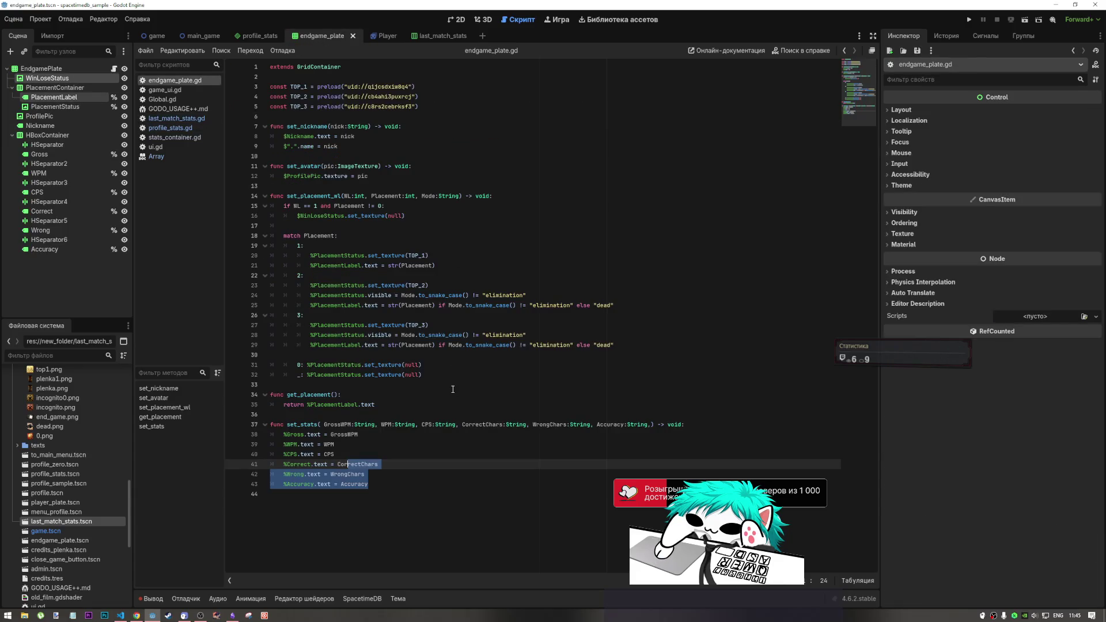
left_click(396, 414)
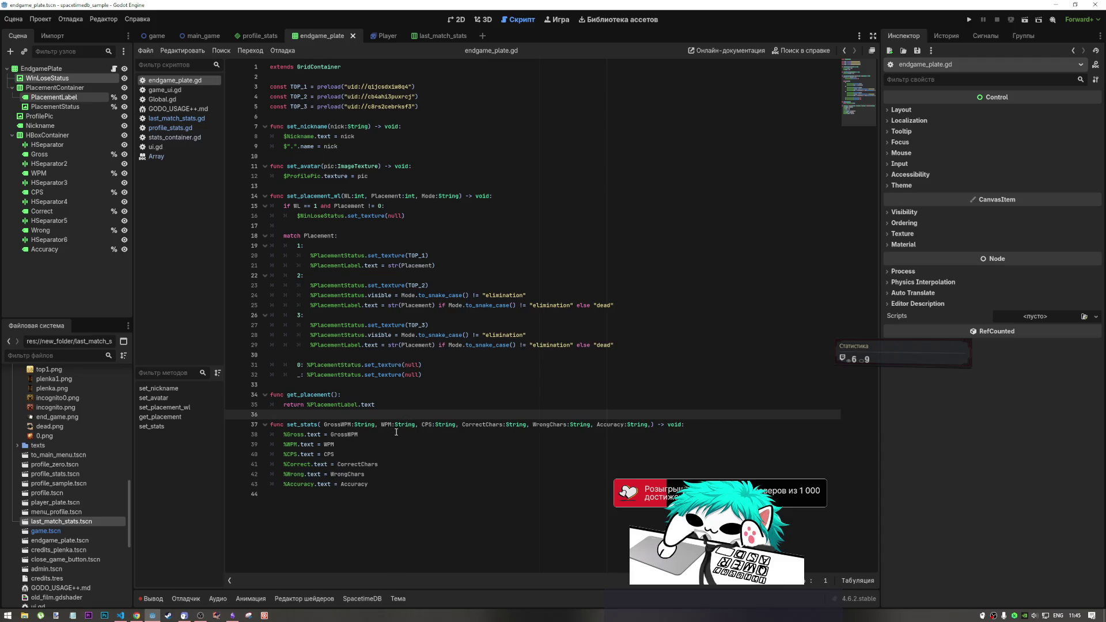
double_click(364, 196)
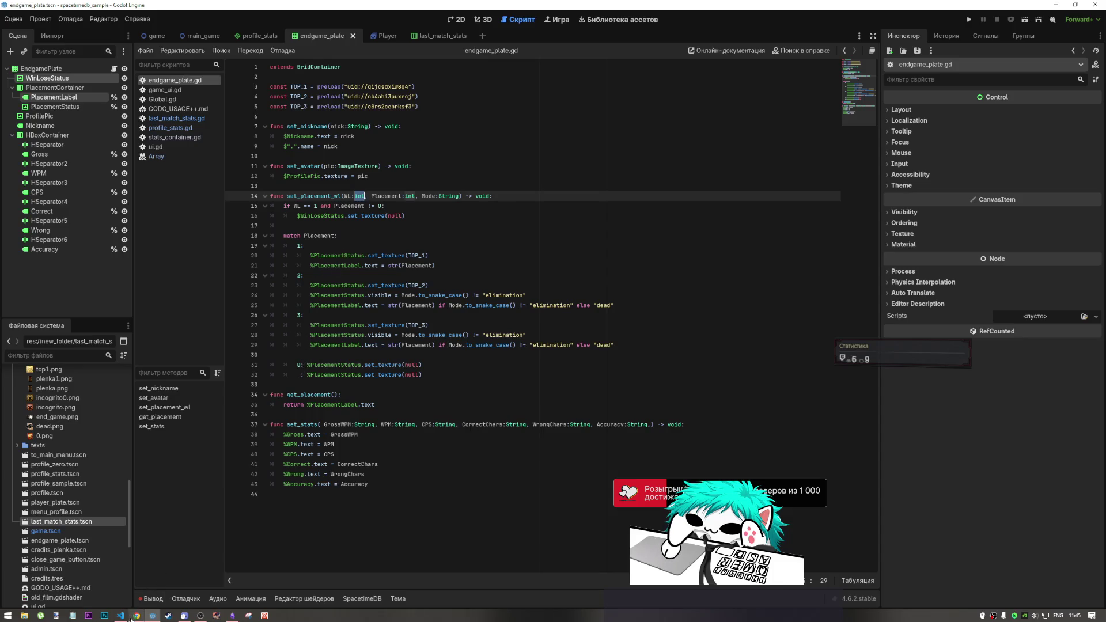
Check the DeepSeek chat in the browser, then return to the last_match_stats scene.
left_click(136, 616)
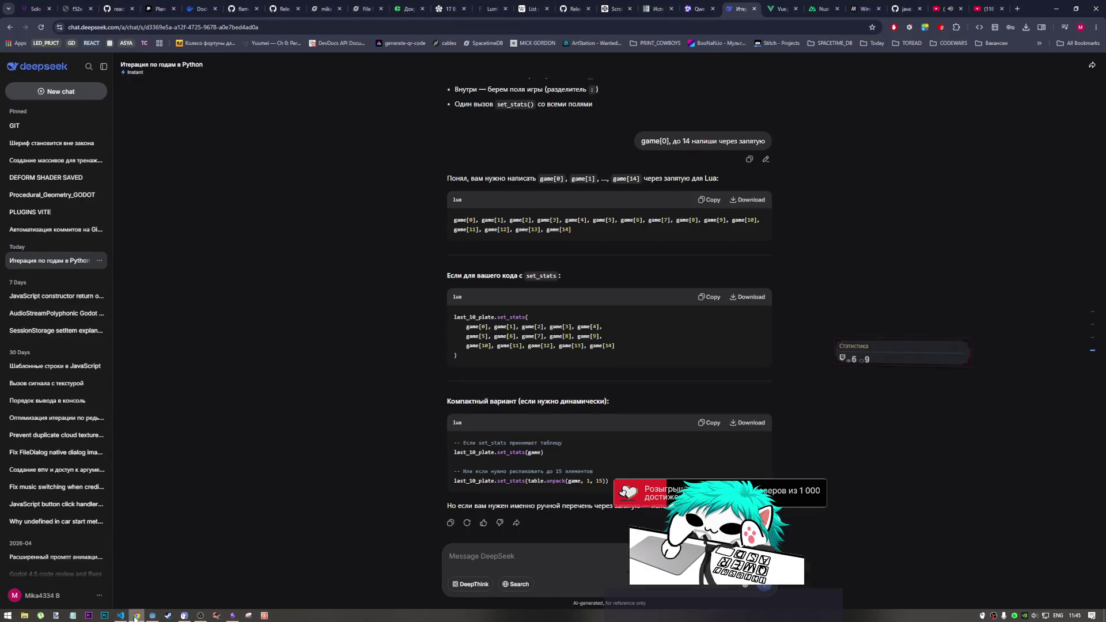
left_click(136, 617)
left_click(143, 615)
left_click(152, 615)
left_click(439, 35)
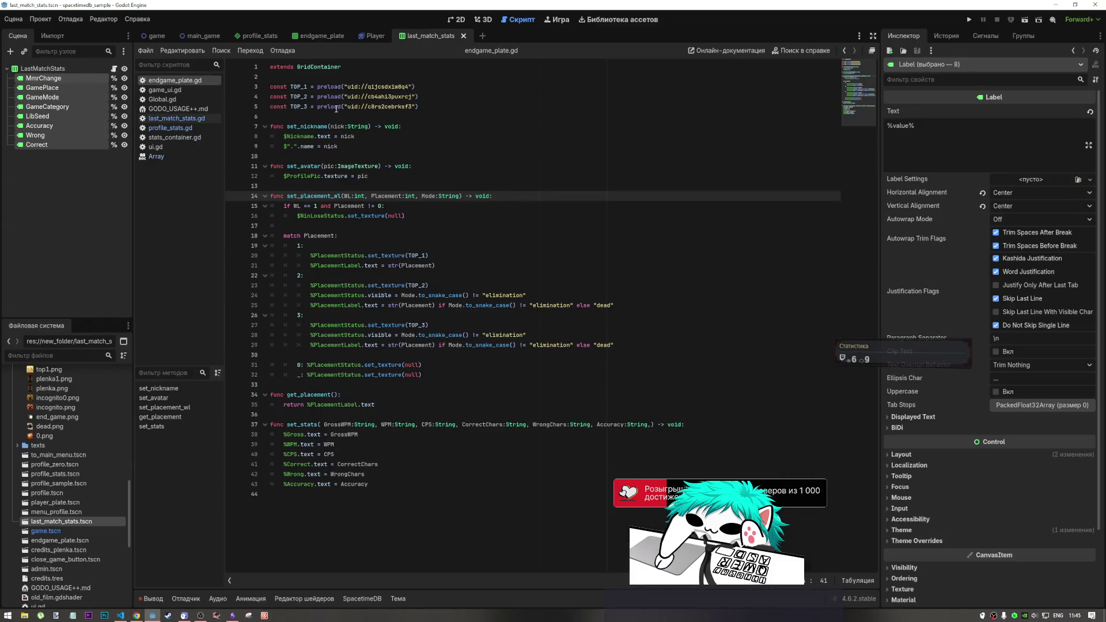
Open last_match_stats.gd and delete the blank lines above and below the header comment.
left_click(114, 69)
left_click(377, 201)
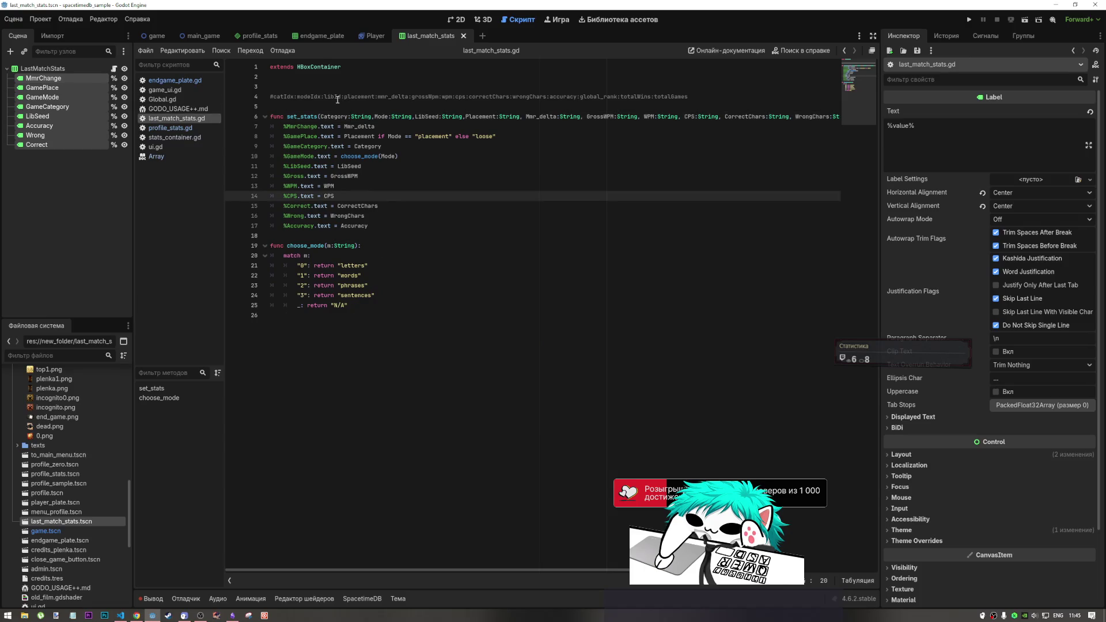
left_click(287, 91)
key("BackSpace")
left_click(291, 96)
key("BackSpace")
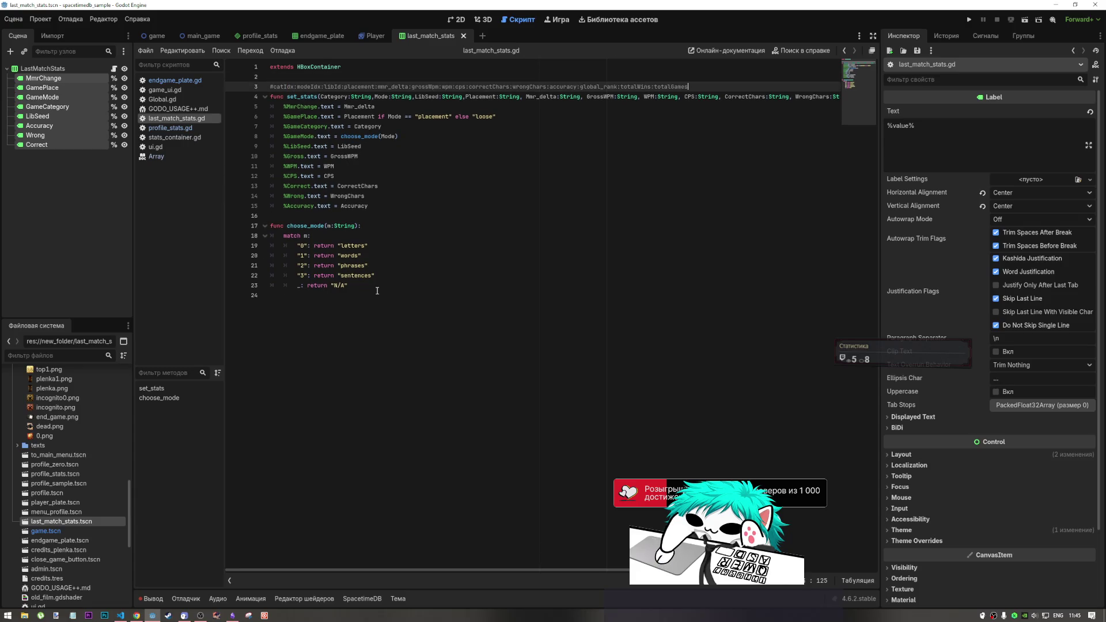
Look over the script's code, then show the SpacetimeDB code-generation output panel.
left_click(315, 67)
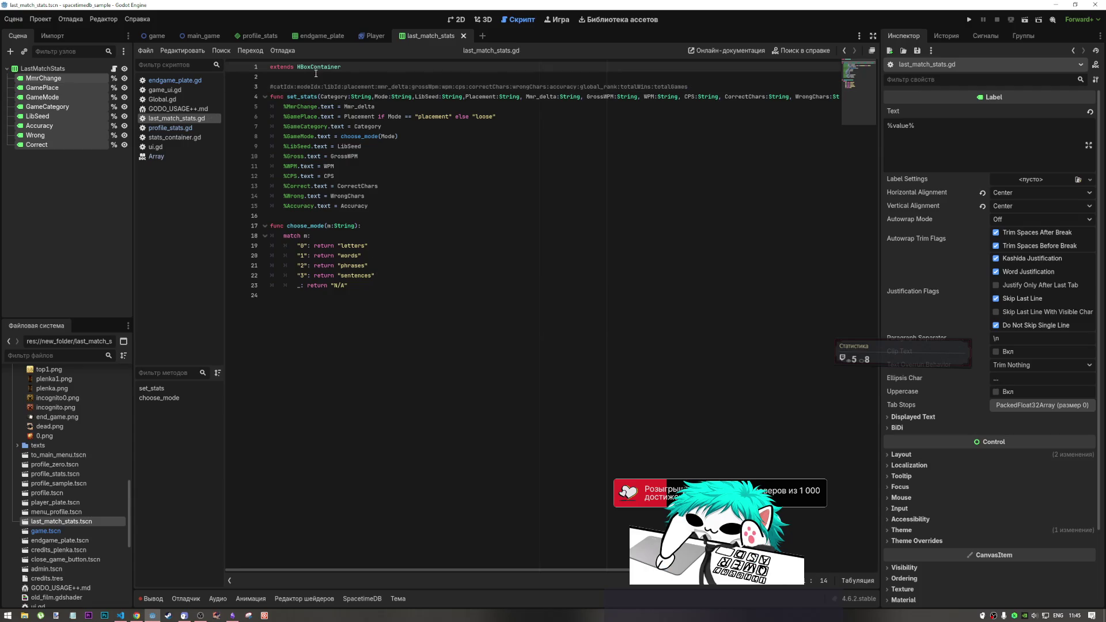
left_click(326, 267)
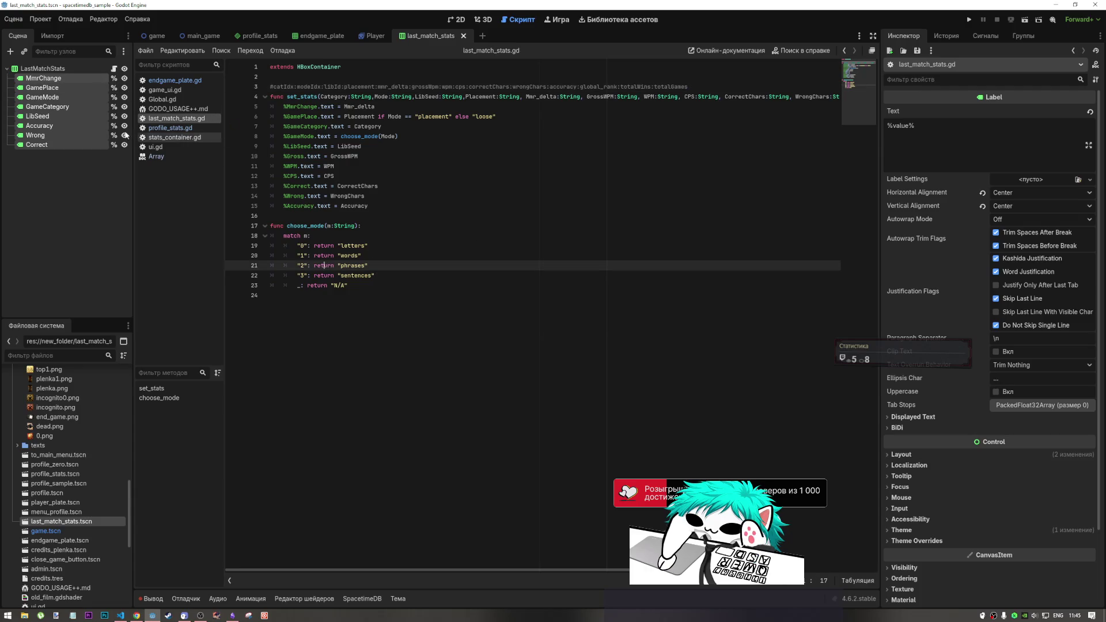
left_click(85, 170)
left_click(364, 182)
left_click_drag(348, 286, 258, 66)
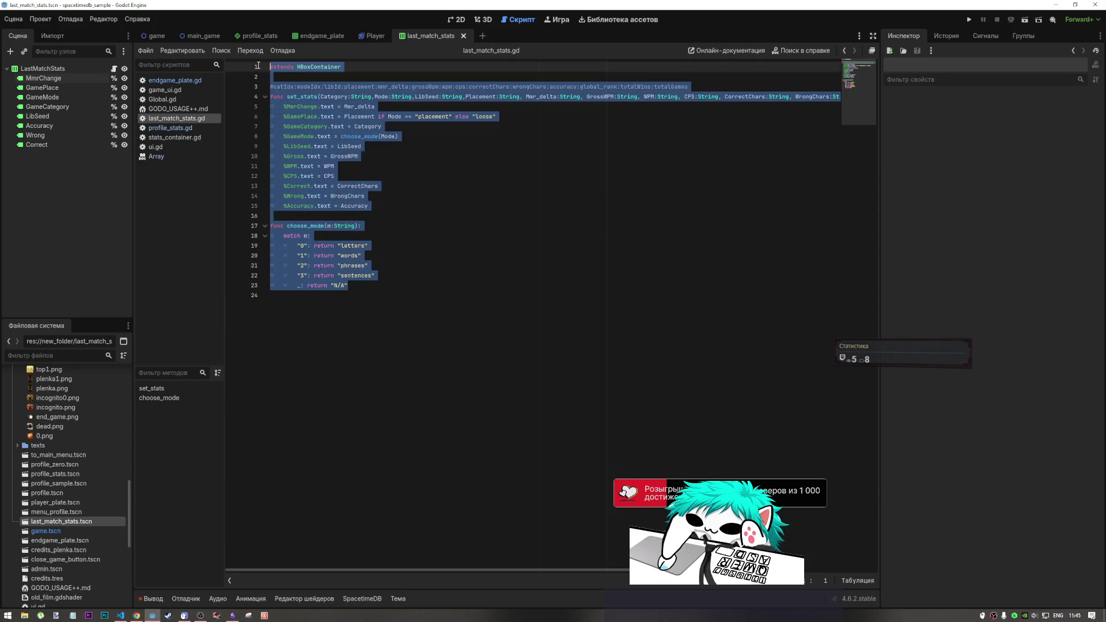
left_click(429, 188)
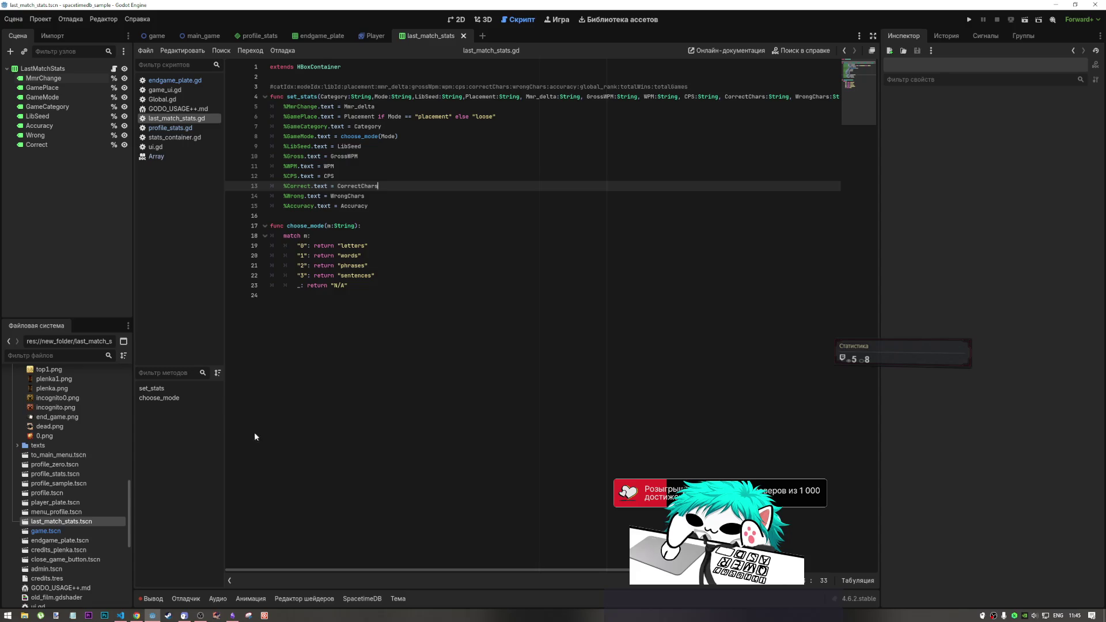
left_click(362, 598)
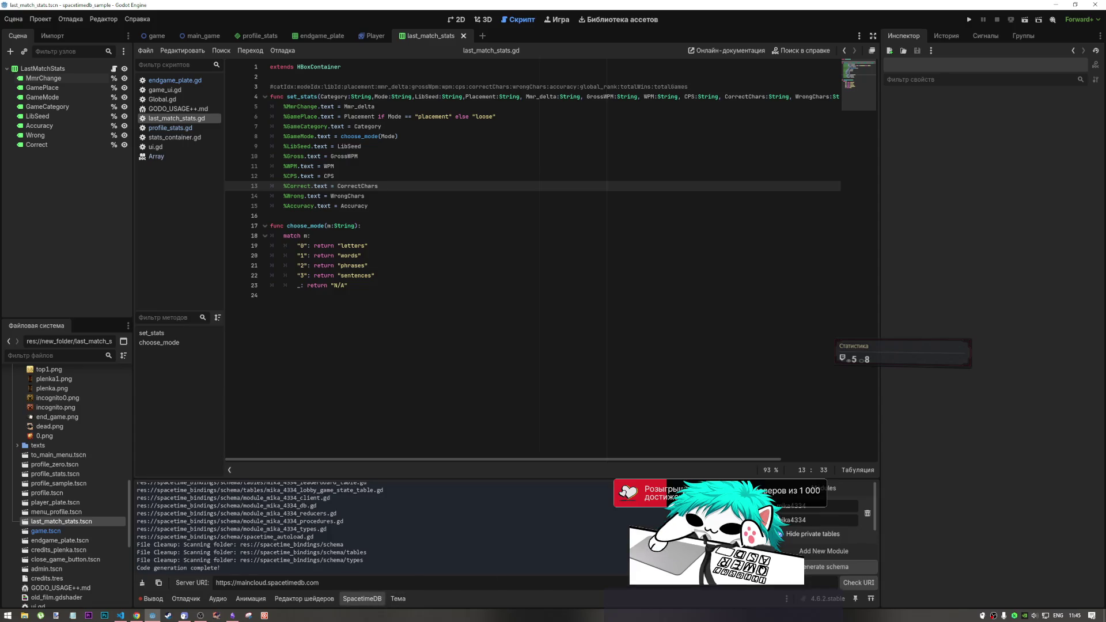
Regenerate the SpacetimeDB bindings and follow my_stats in profile_stats.gd to the player_stats table.
left_click(829, 567)
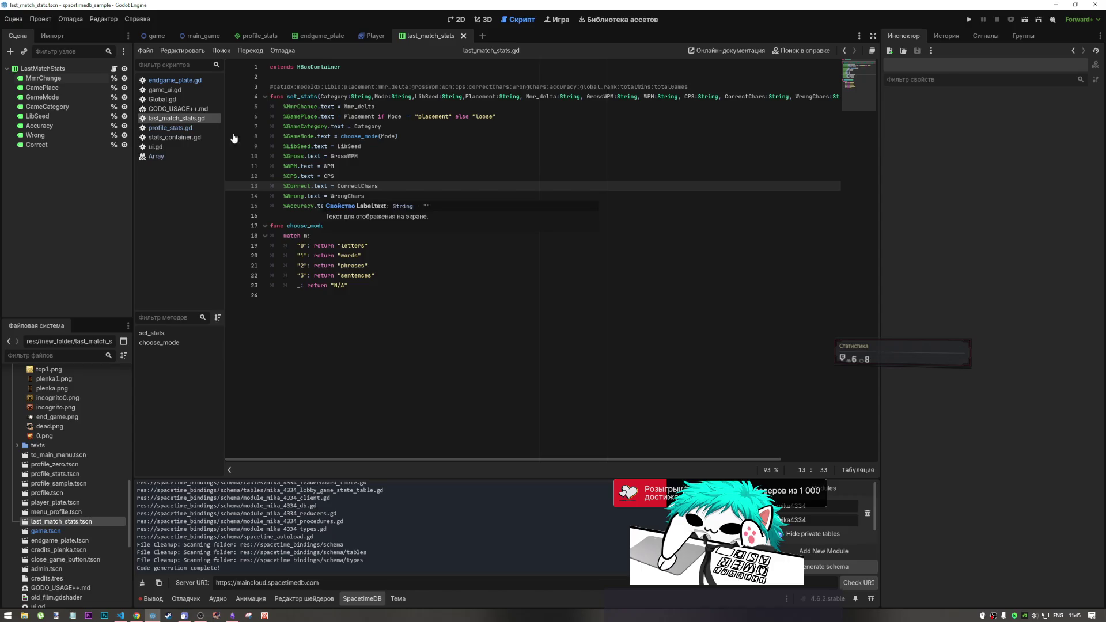
left_click(186, 128)
left_click(403, 394)
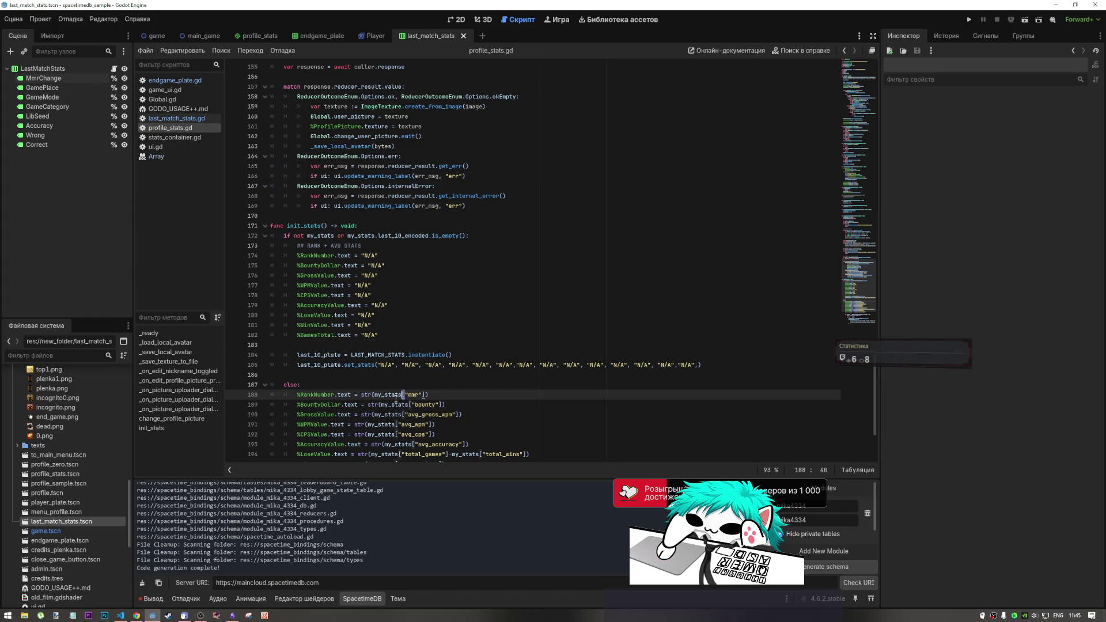
left_click(392, 394, "ctrl")
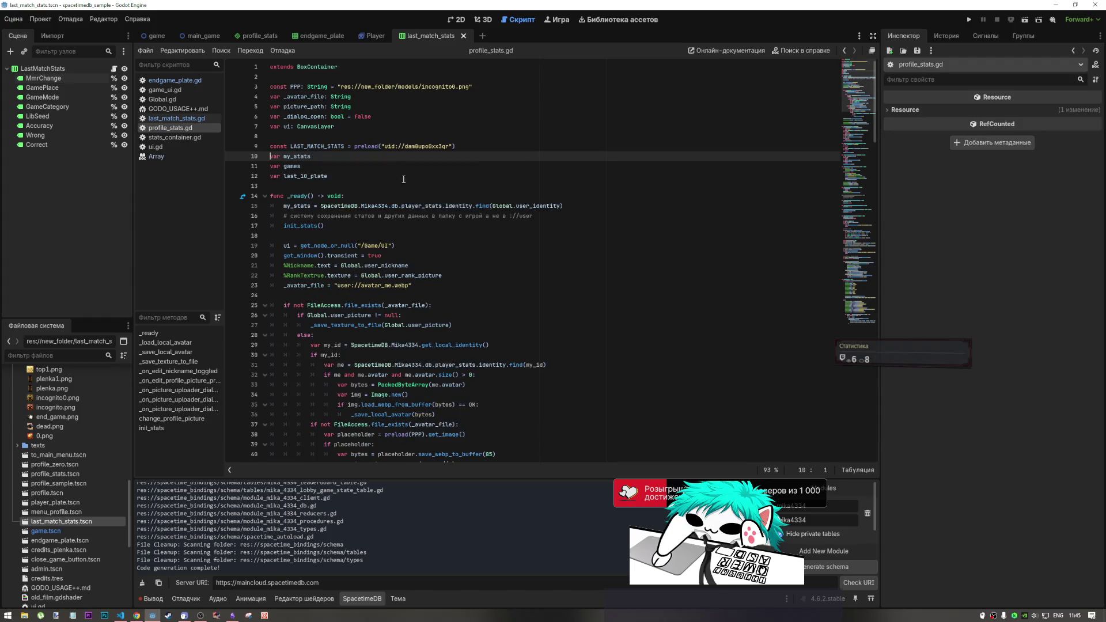
scroll(859, 118, "down", 2)
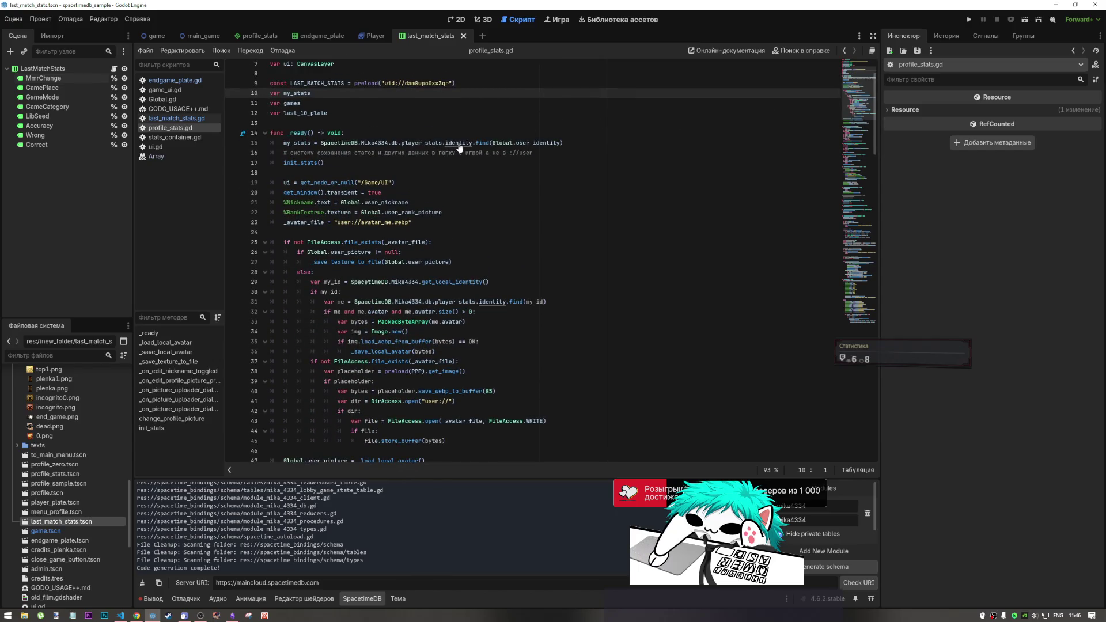
left_click(430, 146, "ctrl")
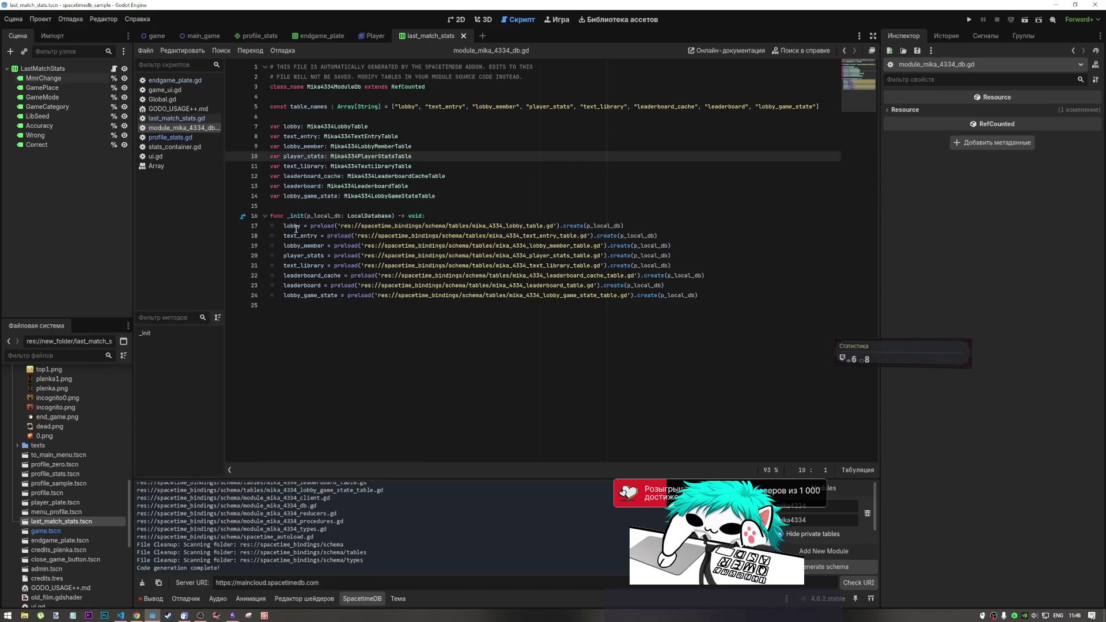
Open the Mika4334PlayerStats class script and select its fields from created_at to last_10_encoded.
left_click(312, 255)
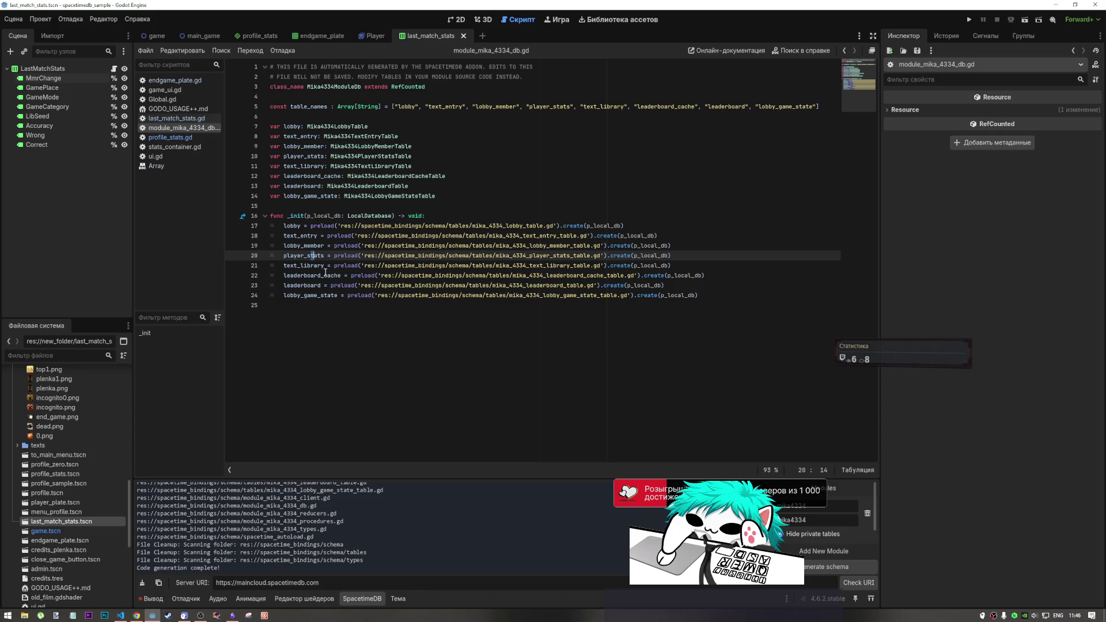
left_click(314, 258, "ctrl")
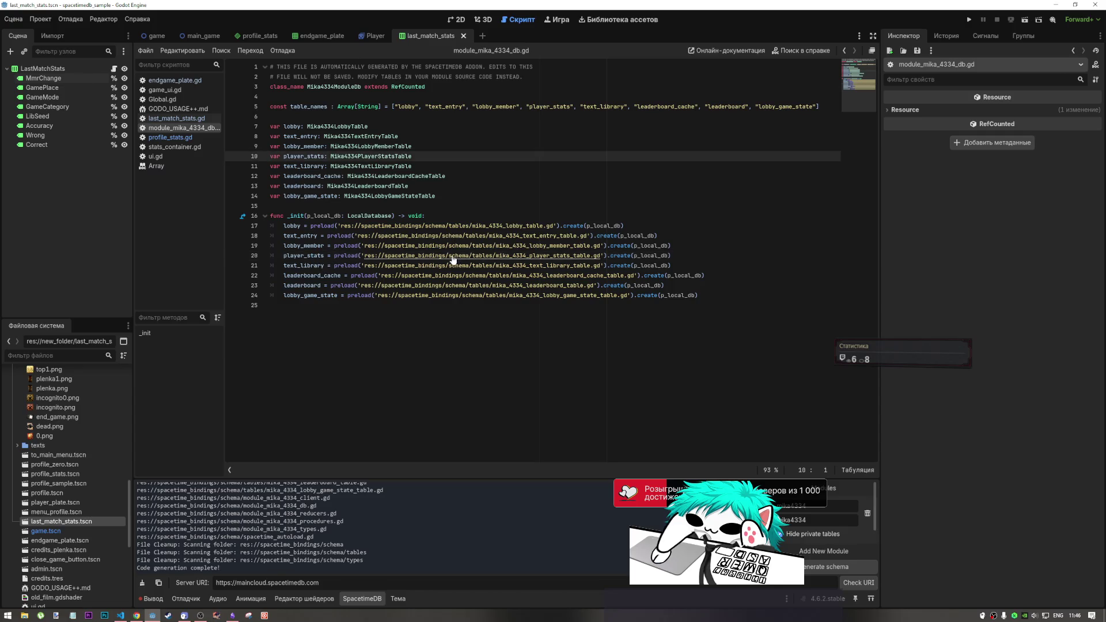
left_click(398, 157, "ctrl")
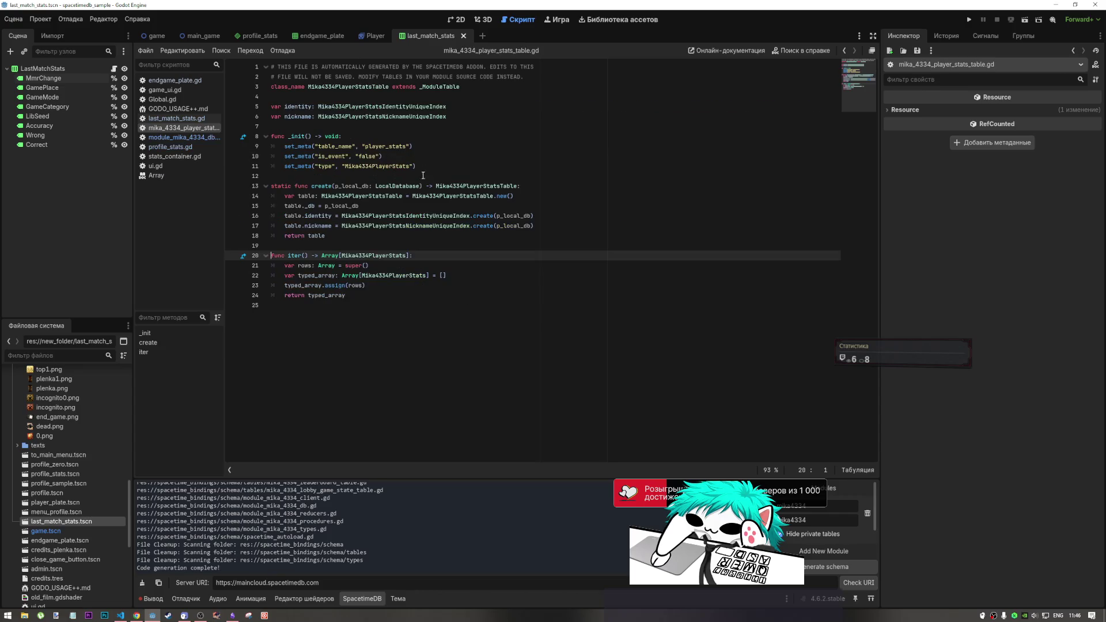
left_click(392, 276, "ctrl")
scroll(409, 319, "down", 3)
scroll(374, 271, "up", 4)
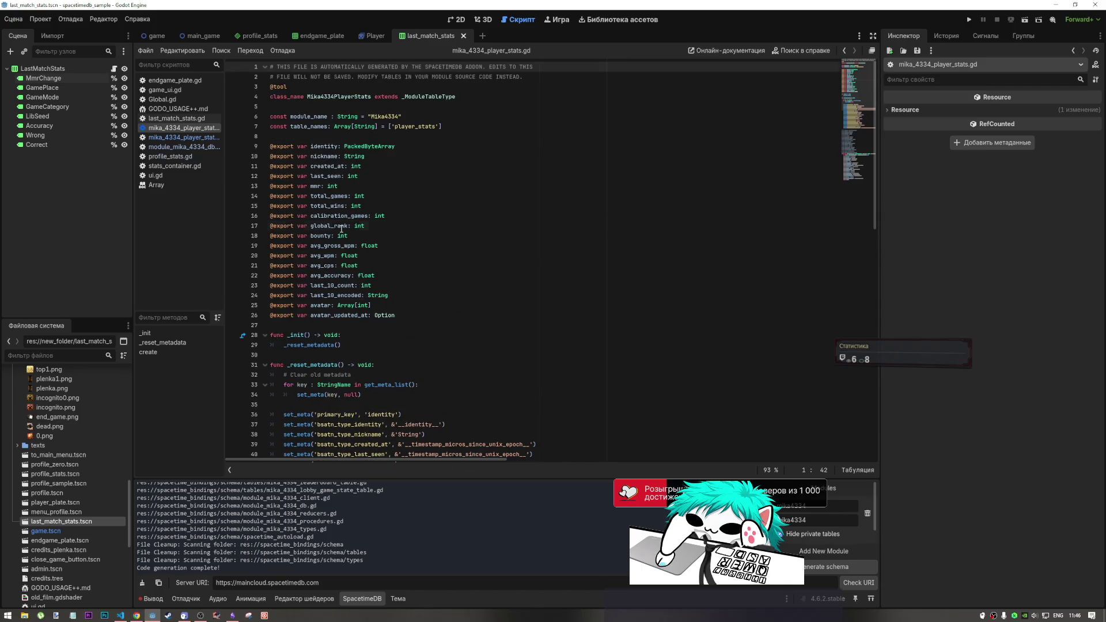
left_click_drag(342, 228, 378, 275)
left_click(378, 275)
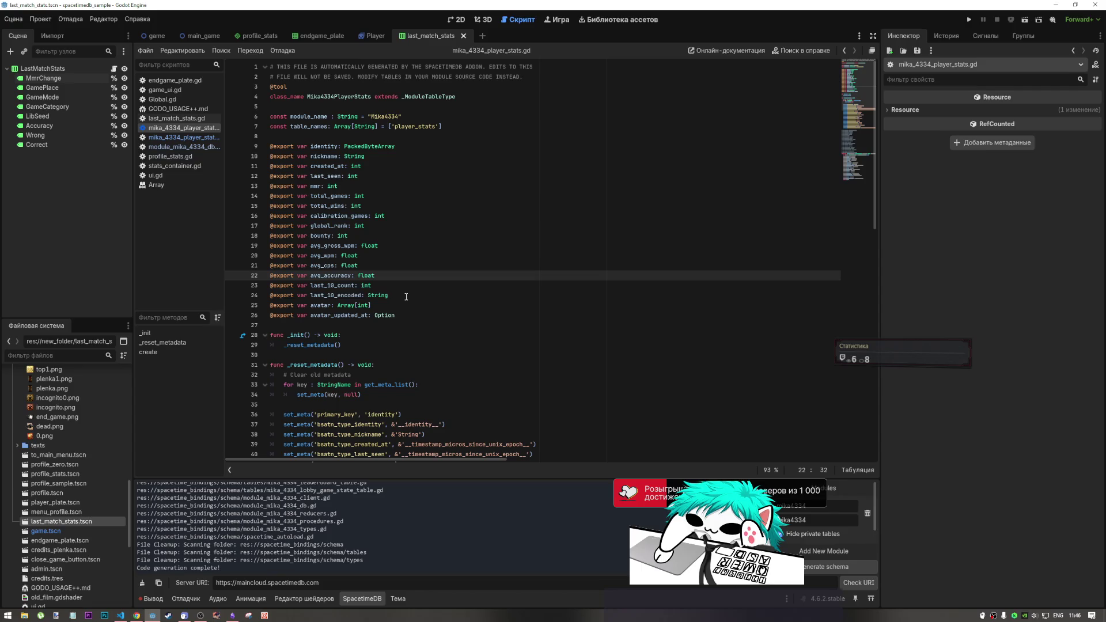
mouse_move(406, 296)
left_mouse_down()
mouse_move(265, 248)
mouse_move(239, 166)
left_mouse_up()
key("ctrl+c")
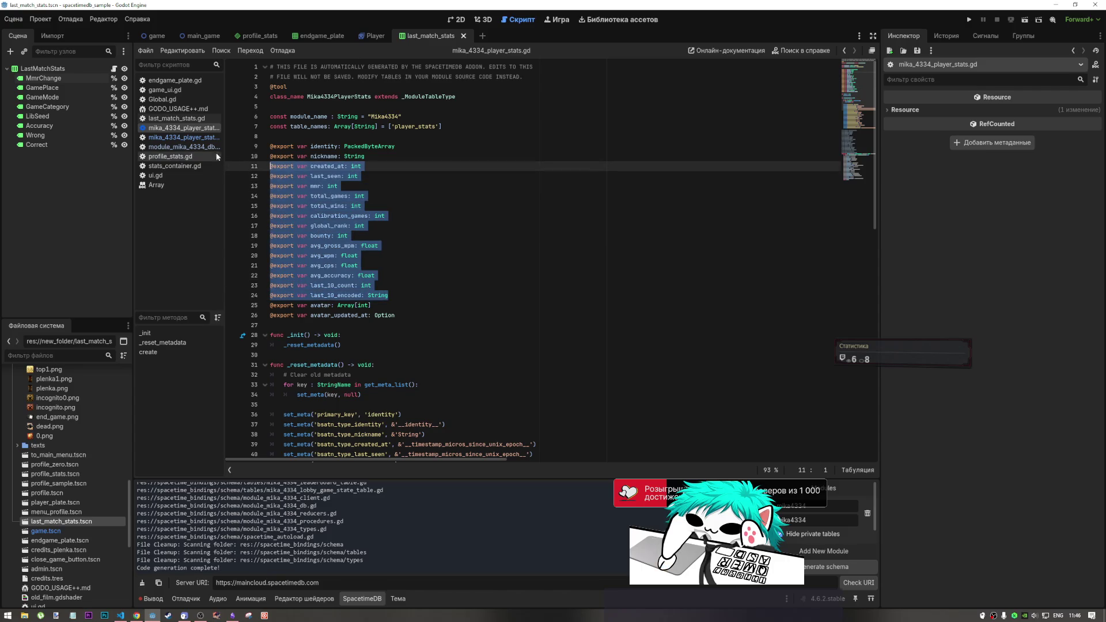
Close the player stats, player stats table, database module and stats_container.gd scripts.
right_click(202, 126)
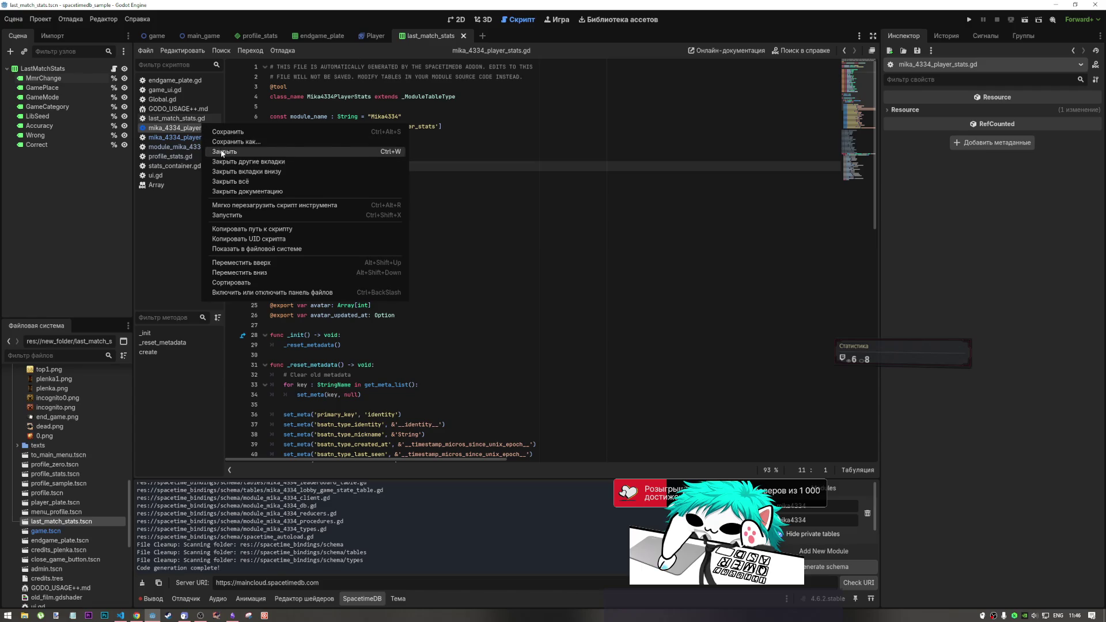
left_click(231, 149)
right_click(204, 128)
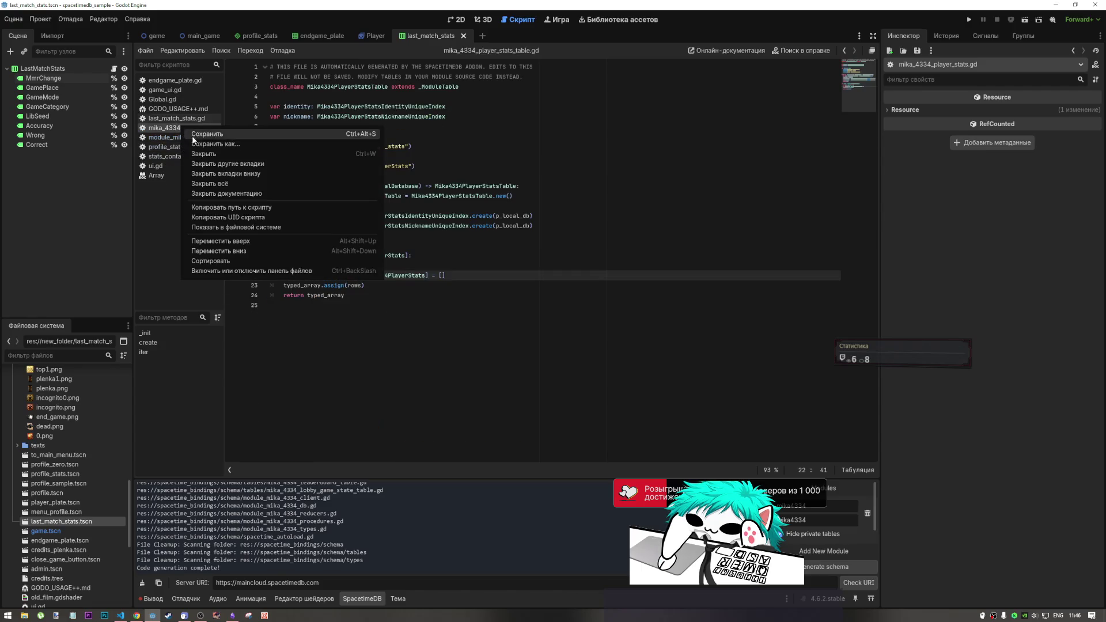
left_click(207, 150)
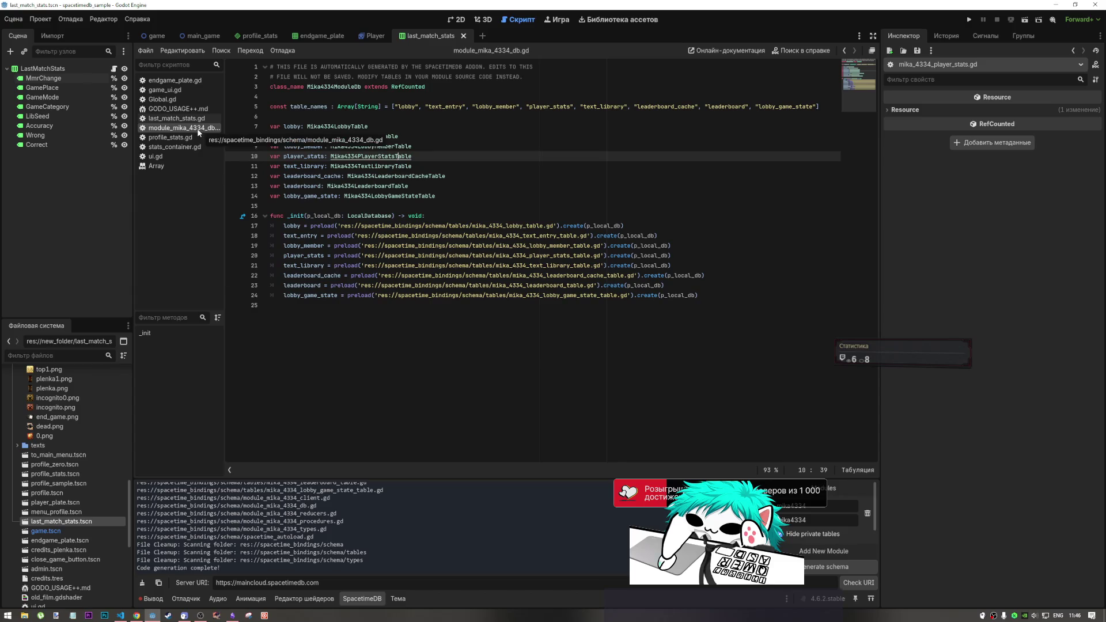
right_click(201, 141)
left_click(210, 149)
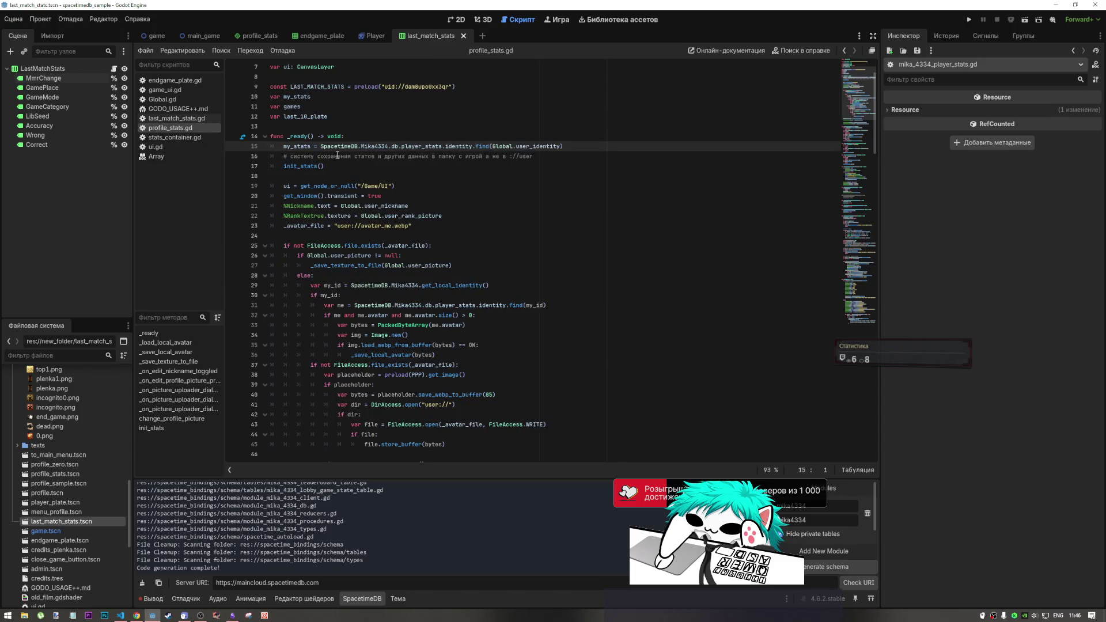
left_click(165, 138)
scroll(384, 189, "down", 6)
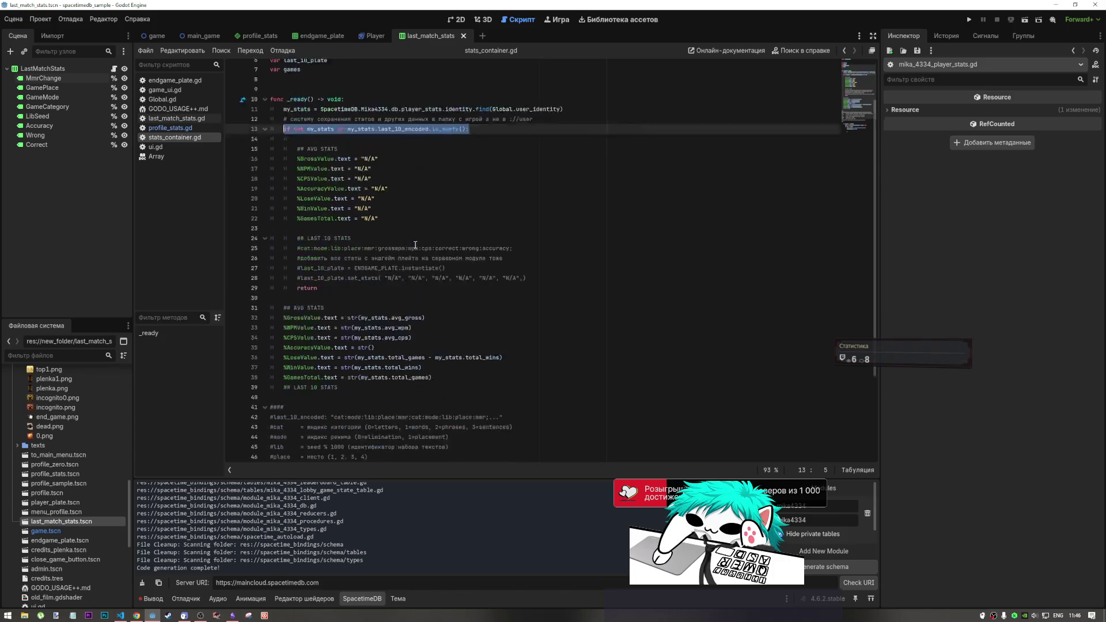
right_click(183, 140)
left_click(212, 167)
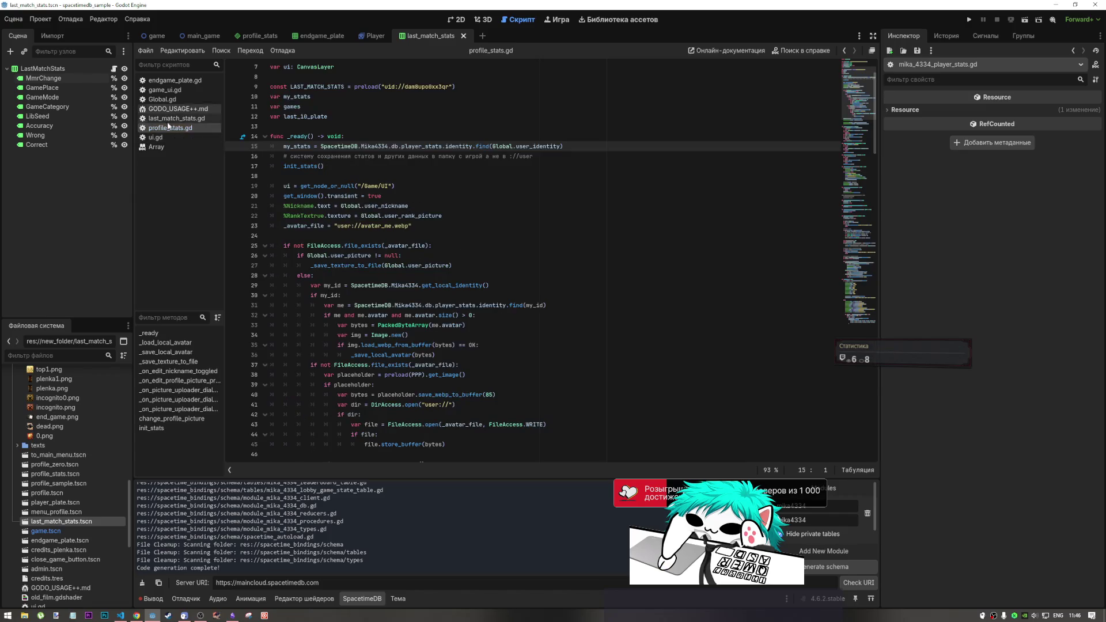
Paste the copied player stat field declarations into last_match_stats.gd below the extends line.
left_click(166, 136)
left_click(168, 128)
left_click(175, 136)
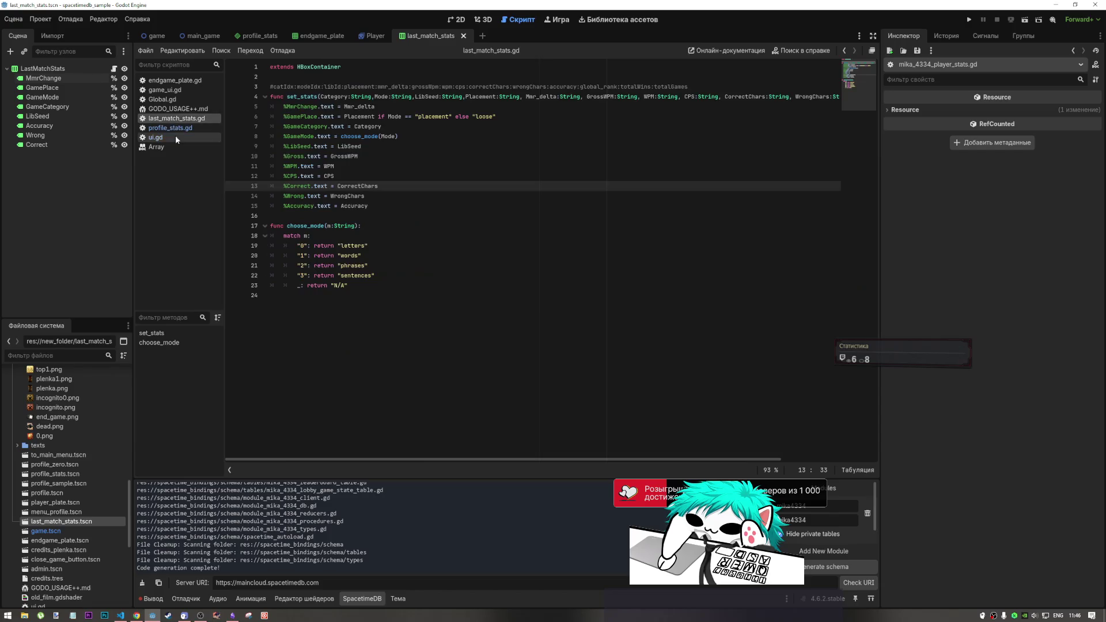
left_click(175, 129)
left_click(177, 118)
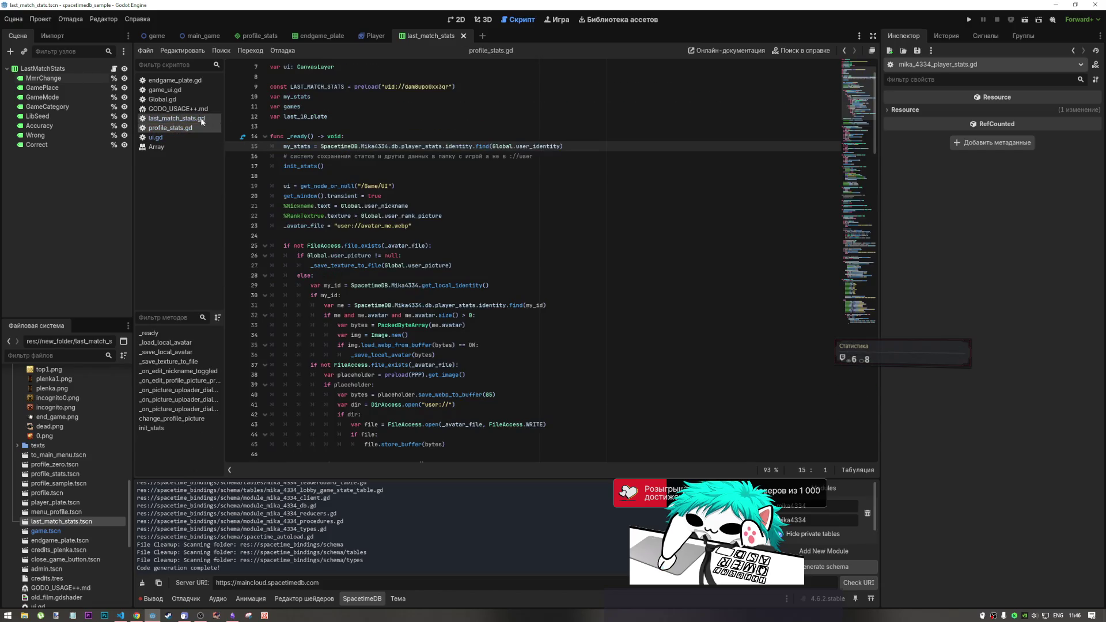
left_click(402, 206)
left_click(300, 77)
key("Return")
key("Return")
key("Return")
key("Up")
key("ctrl+v")
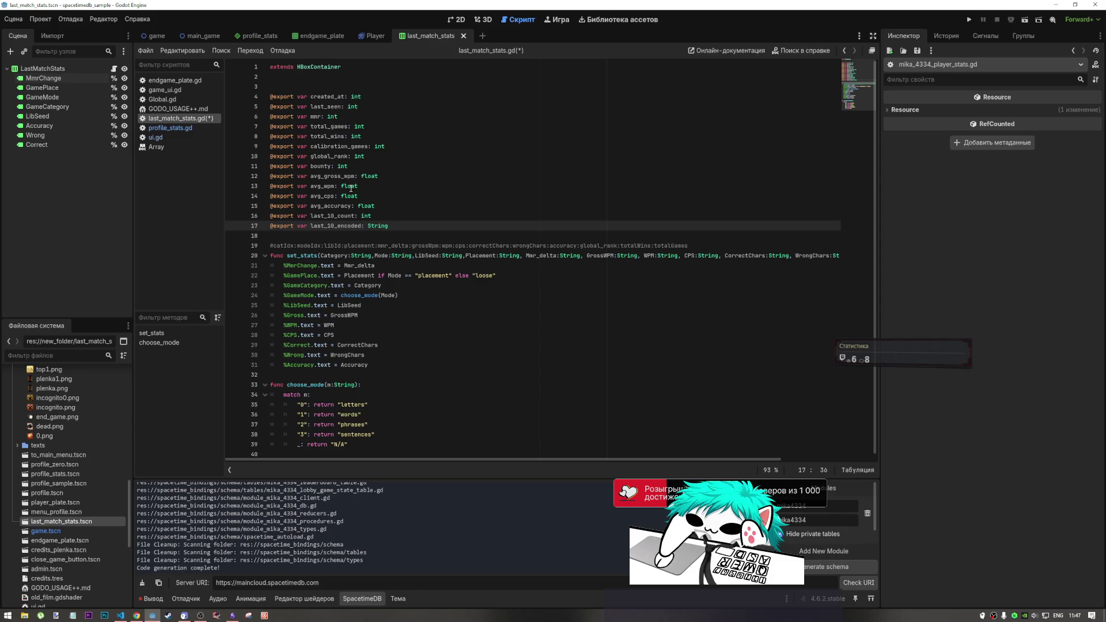
Check the mmr field's int type and set_stats' Mode parameter, then return to profile_stats.gd.
left_click(332, 116)
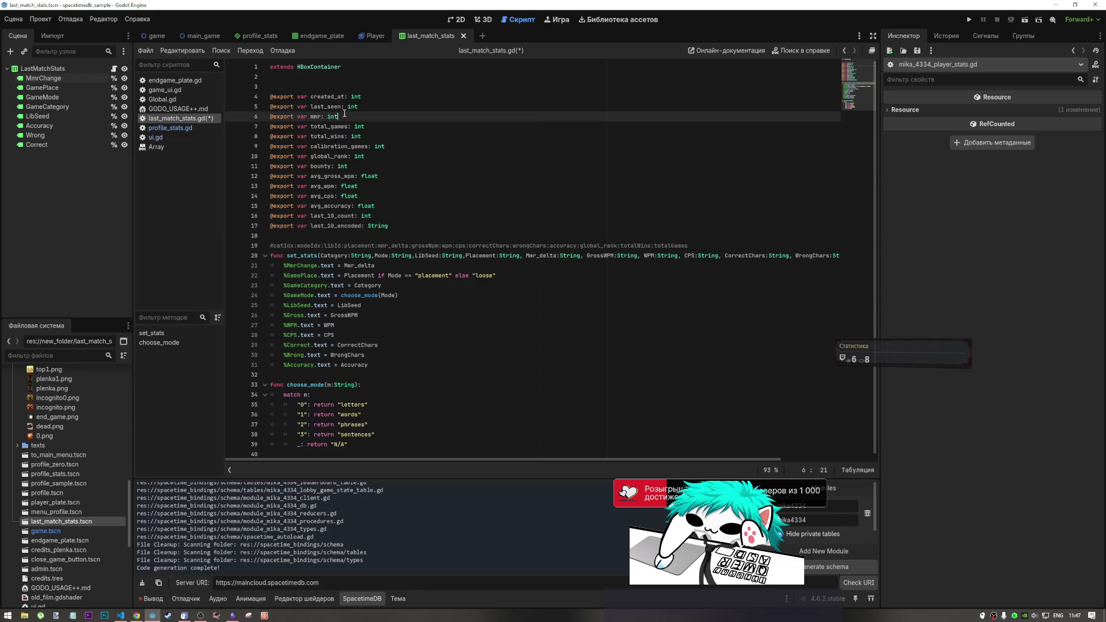
left_click_drag(332, 115, 328, 113)
left_click_drag(394, 256, 404, 255)
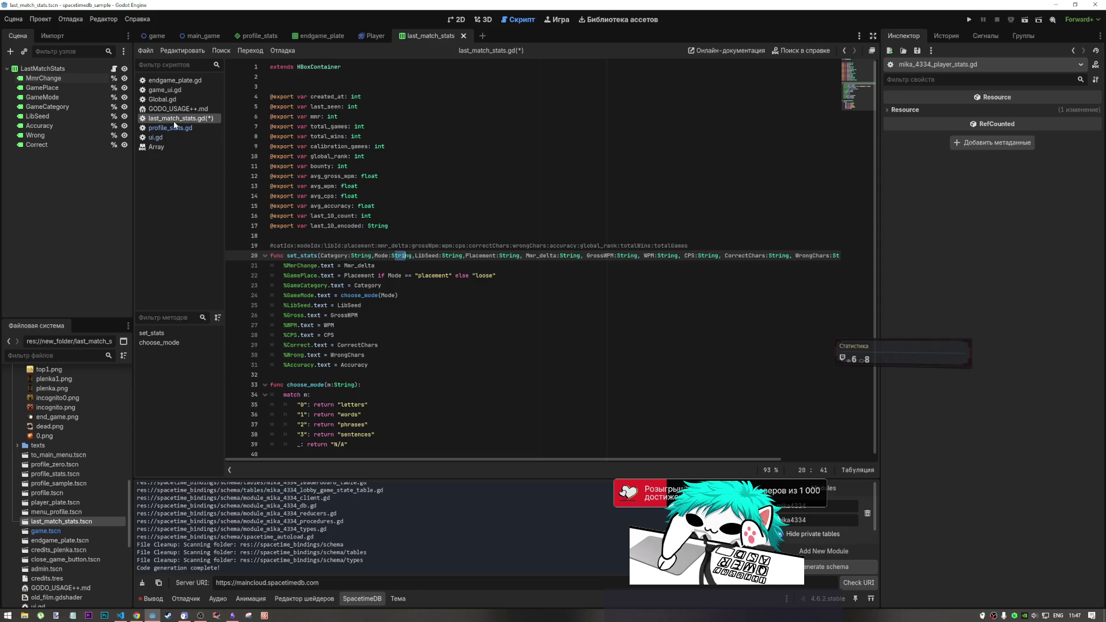
left_click(170, 127)
scroll(537, 245, "down", 2)
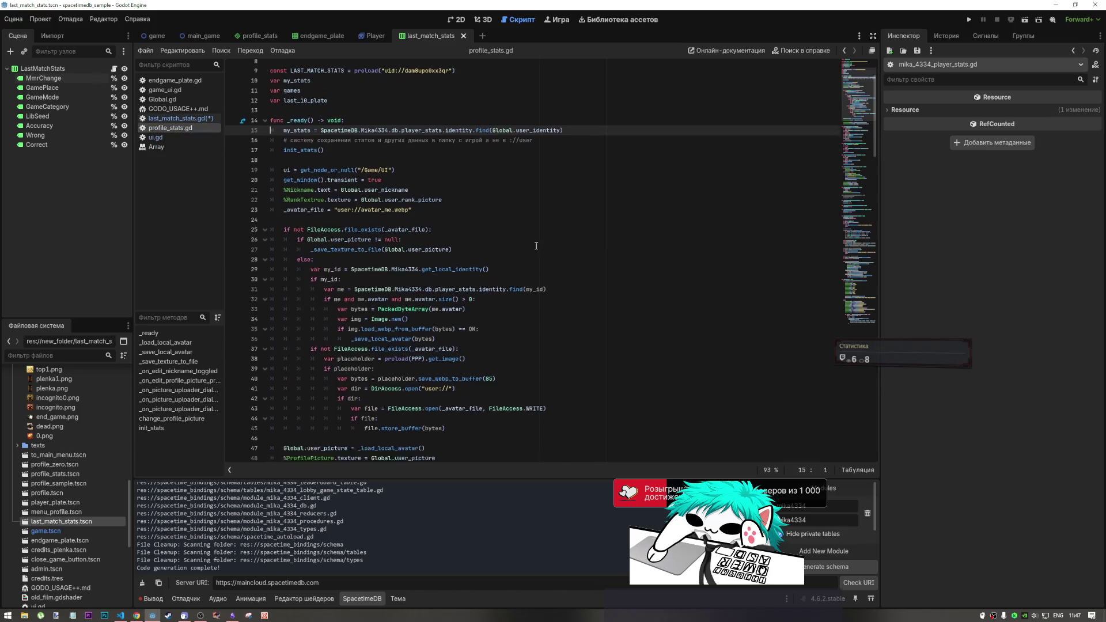
Wrap game[0] as str(game[0]) in init_stats' set_stats call and select the new expression.
scroll(527, 231, "down", 6)
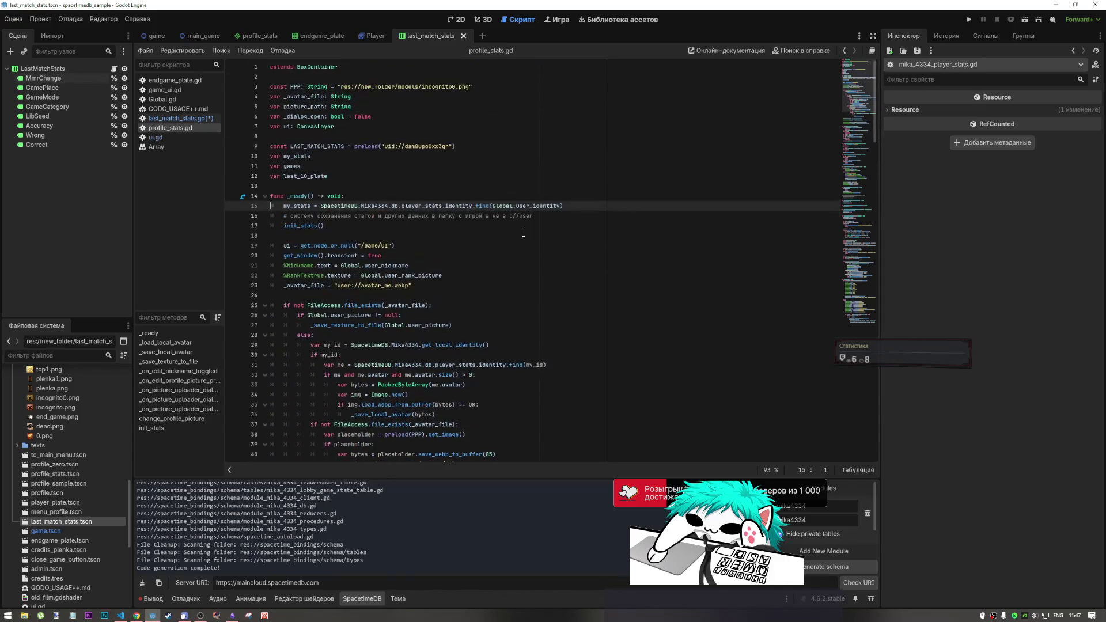
scroll(498, 231, "up", 5)
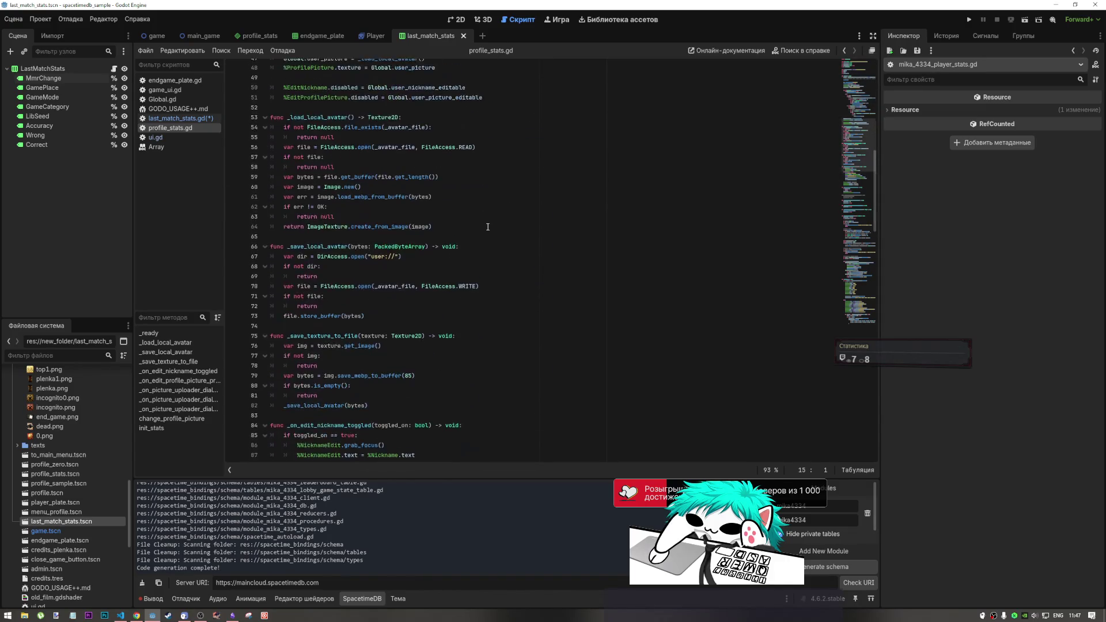
left_click_drag(859, 101, 851, 346)
left_click(480, 421)
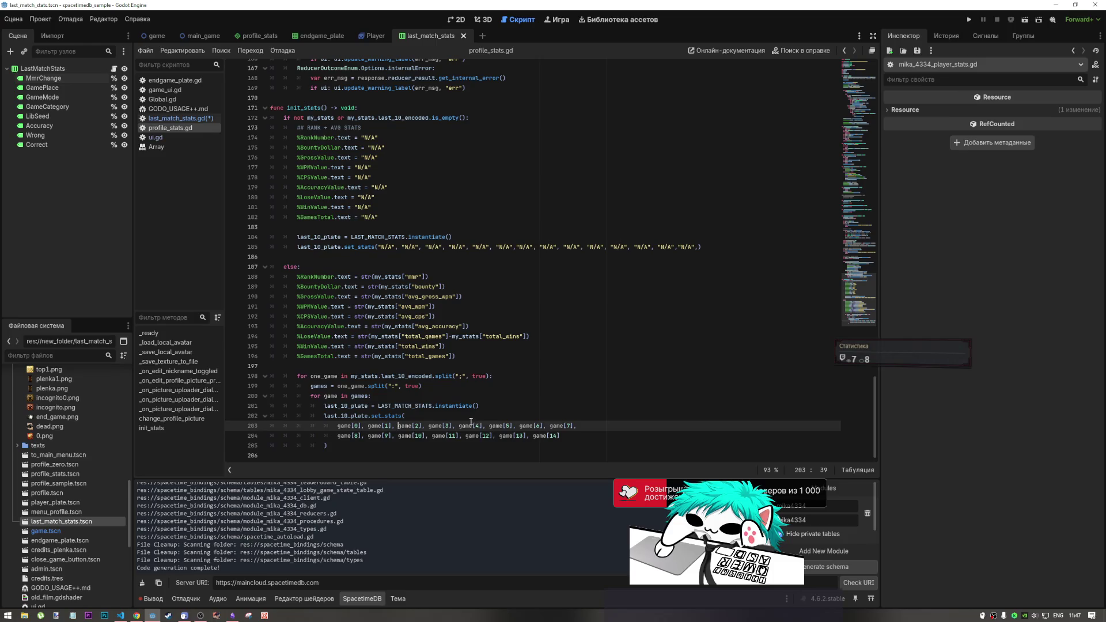
left_click(338, 428)
type("str(")
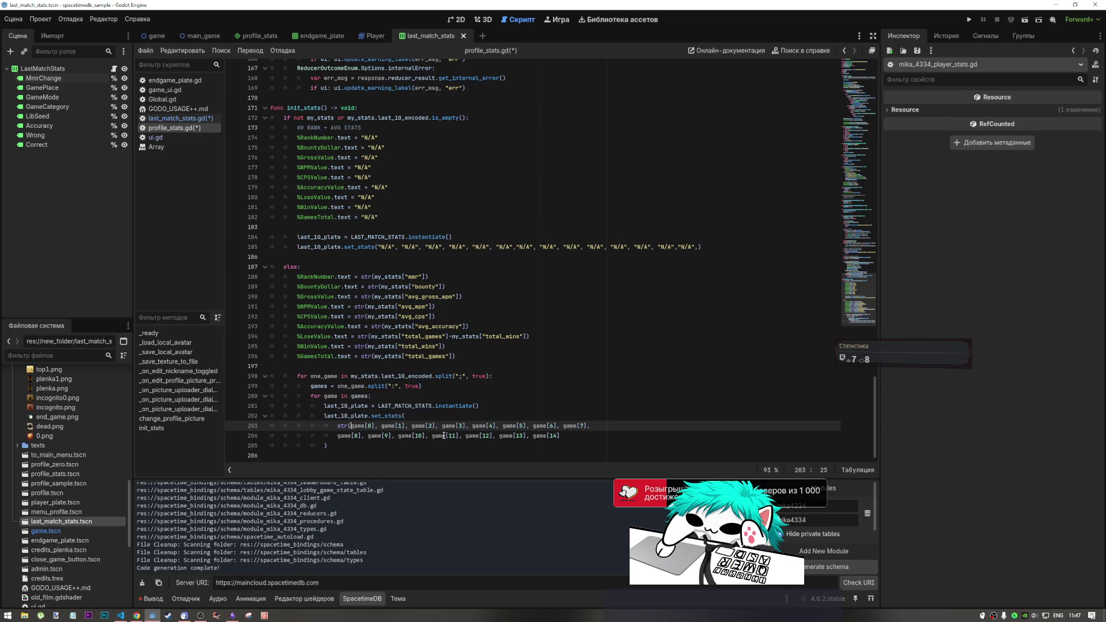
key("Right")
key("Right")
key("Right")
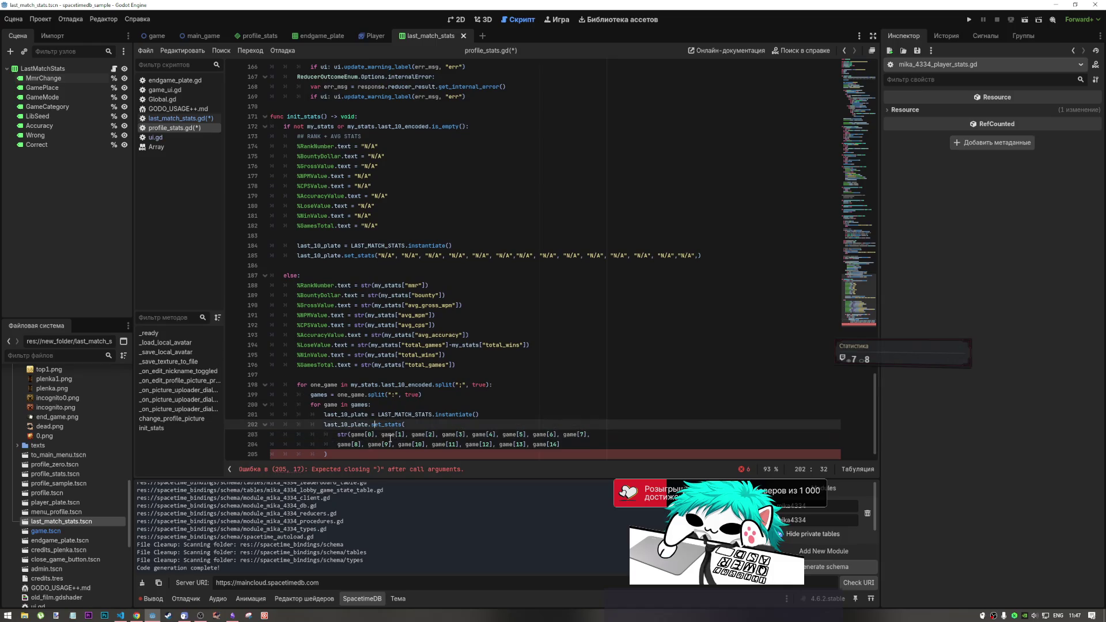
type(")")
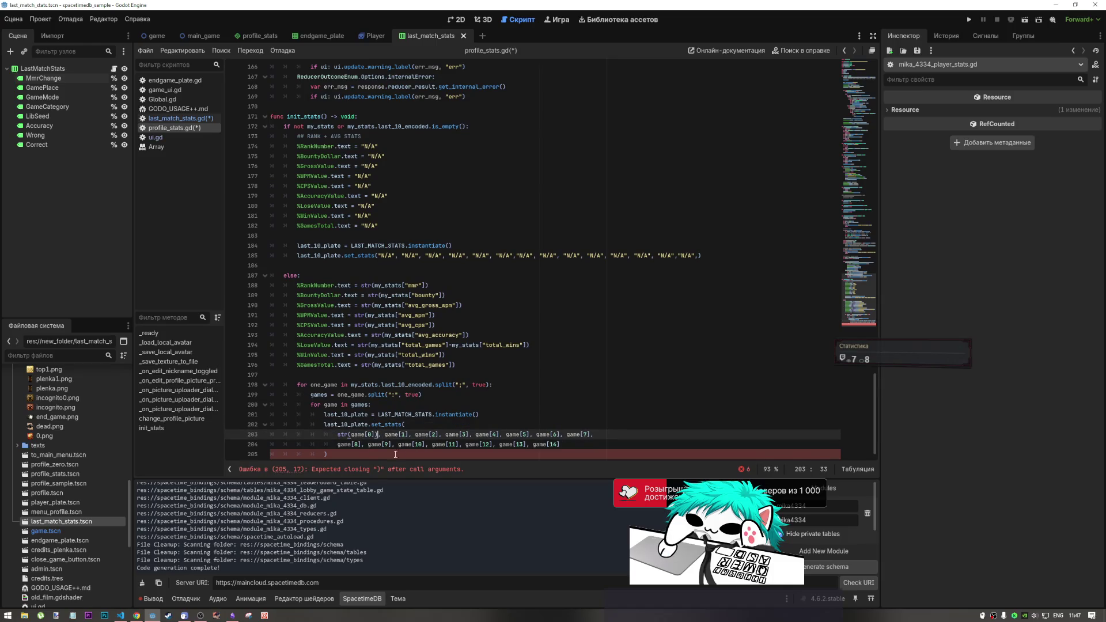
key("shift+Left")
key("shift+Left")
key("shift+Left")
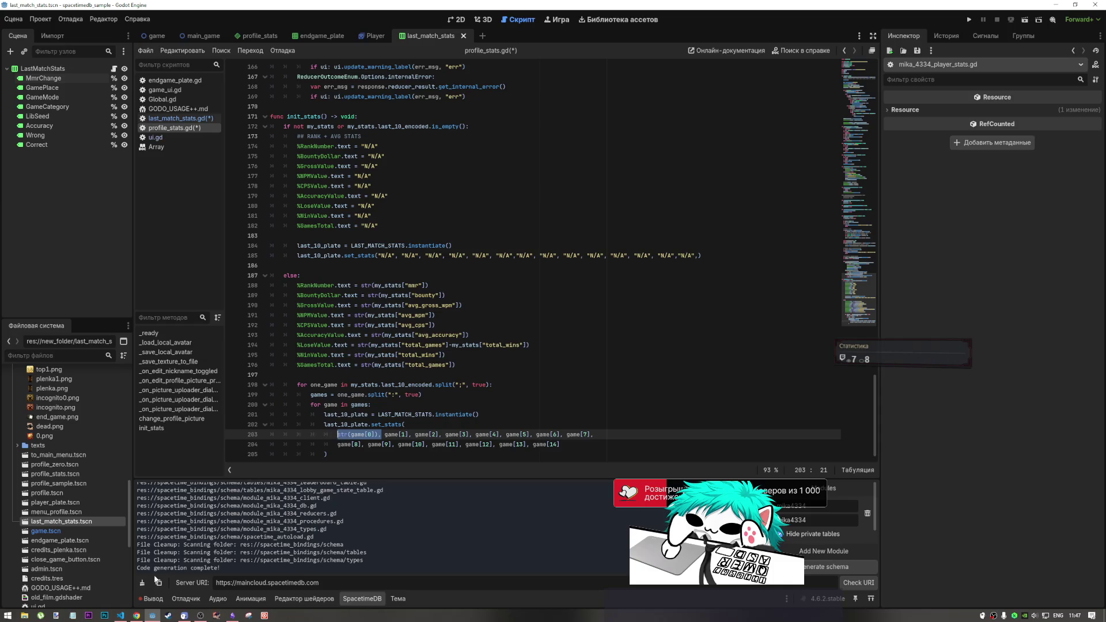
key("alt+Tab")
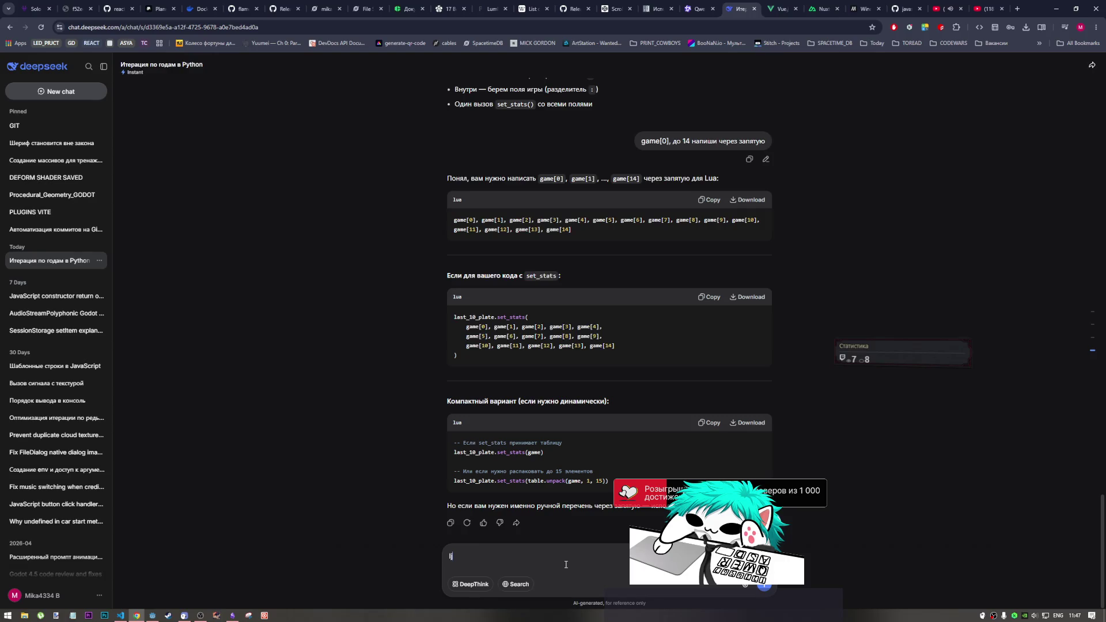
Ask DeepSeek 'до 14 str(game[0]),' and copy the returned str(game[0])–str(game[14]) list.
key("alt+shift")
type("до 14 str(game[0]),")
key("Return")
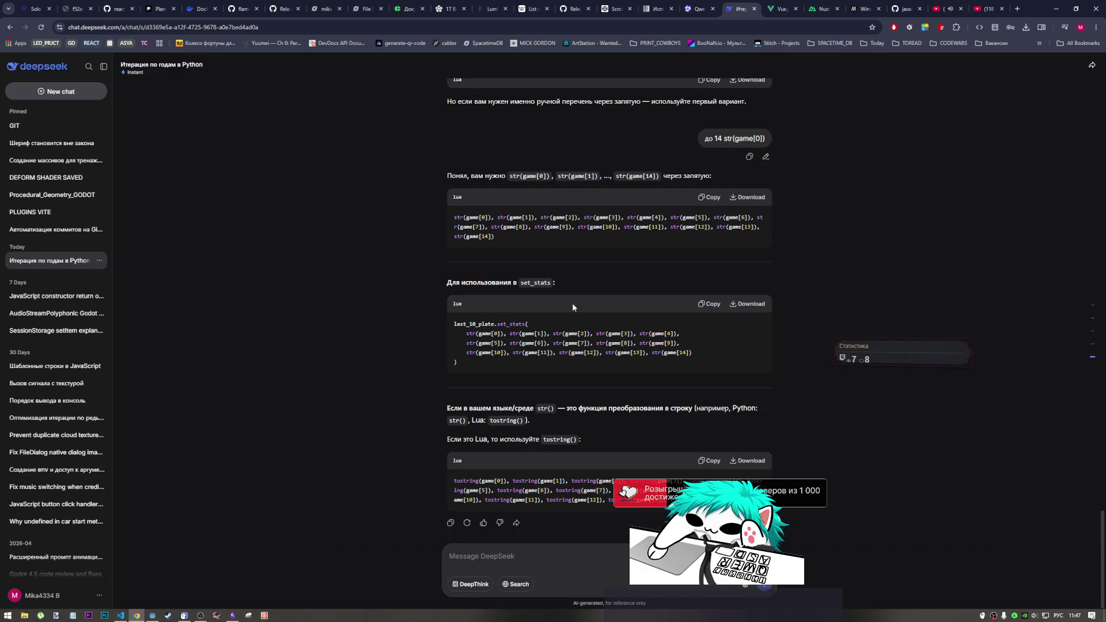
scroll(564, 305, "up", 2)
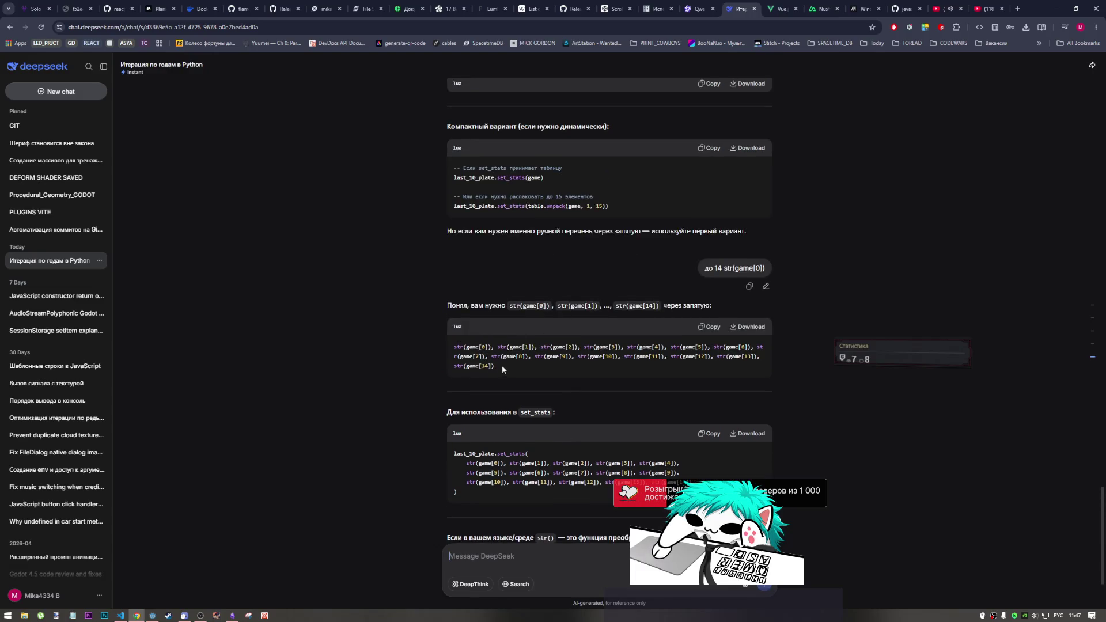
left_click(710, 326)
left_click(120, 615)
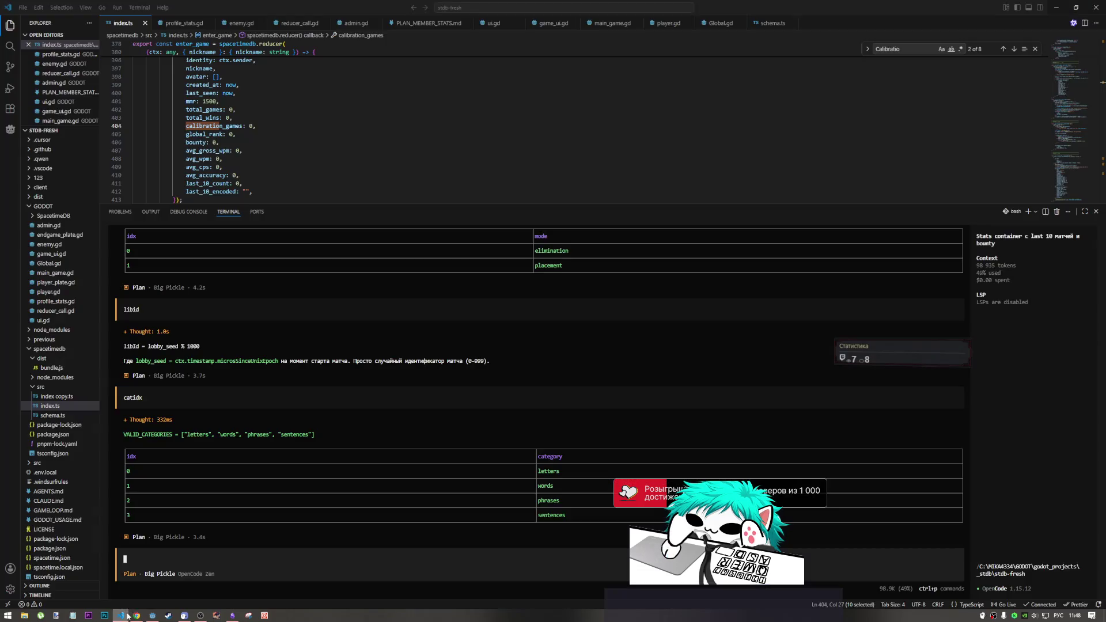
left_click(152, 615)
left_click(137, 615)
Replace the set_stats arguments with str(game[0])…str(game[14]), break the line after game[7], and save.
left_click(152, 615)
key("shift+Down")
key("shift+End")
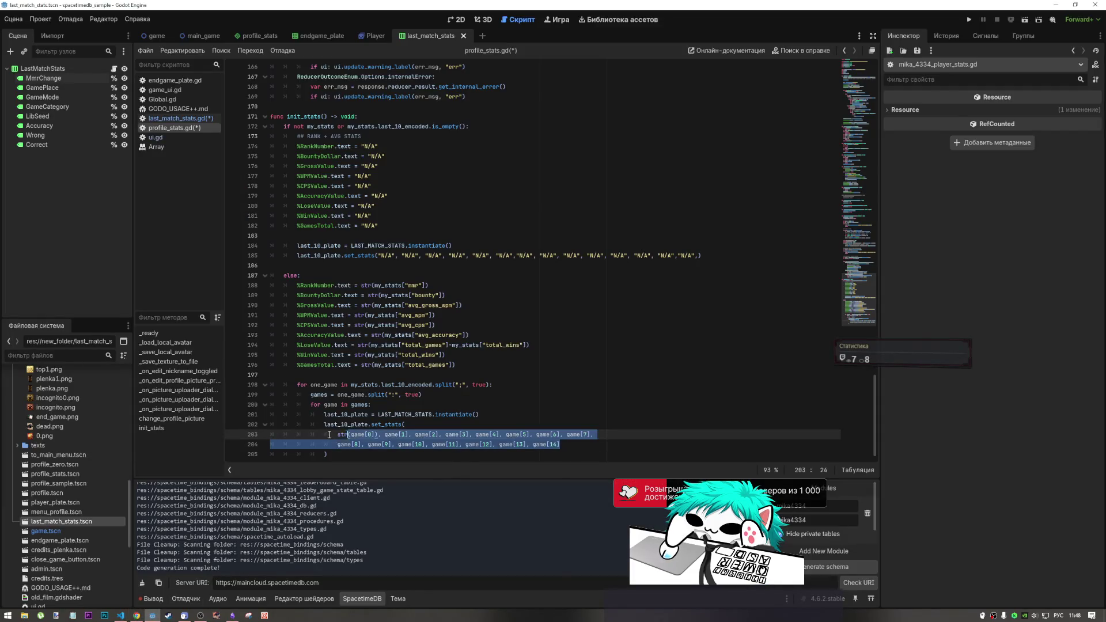
key("ctrl+v")
left_click_drag(386, 459, 324, 459)
left_click(715, 435)
key("Return")
left_click(718, 445)
key("ctrl+s")
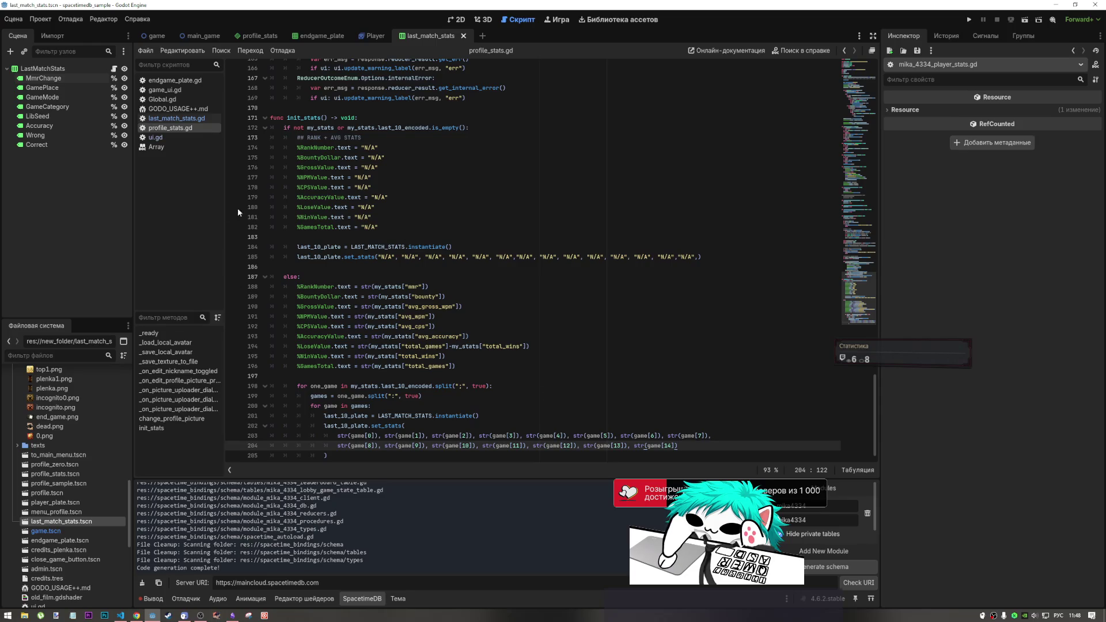
left_click(166, 90)
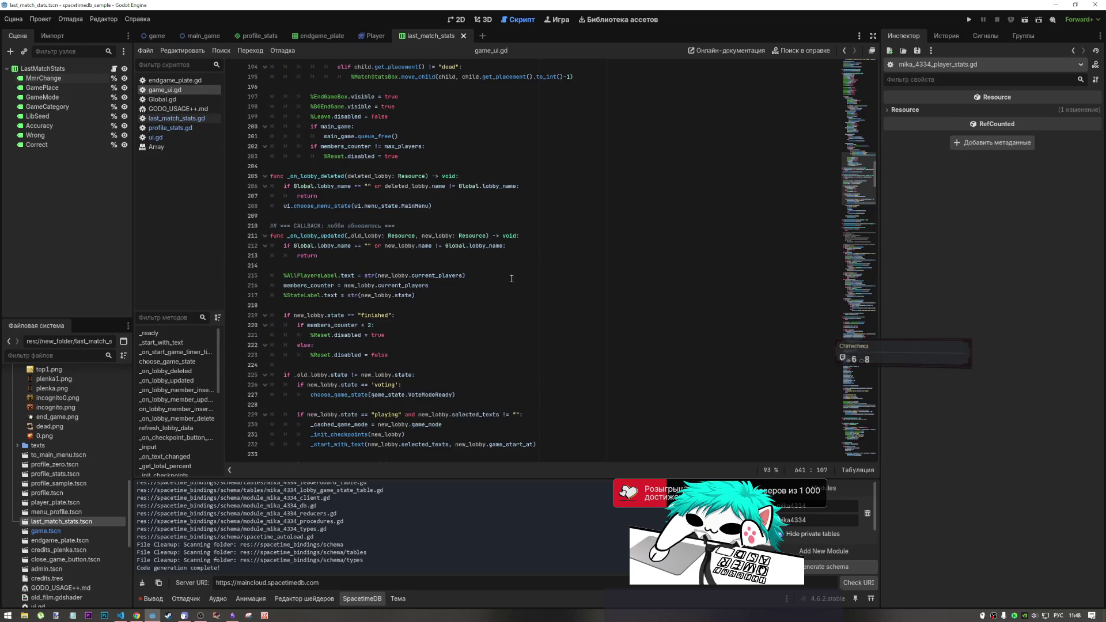
Search game_ui.gd for set_stats and examine the line 313 call with its parts arguments.
left_click(489, 295)
key("ctrl+f")
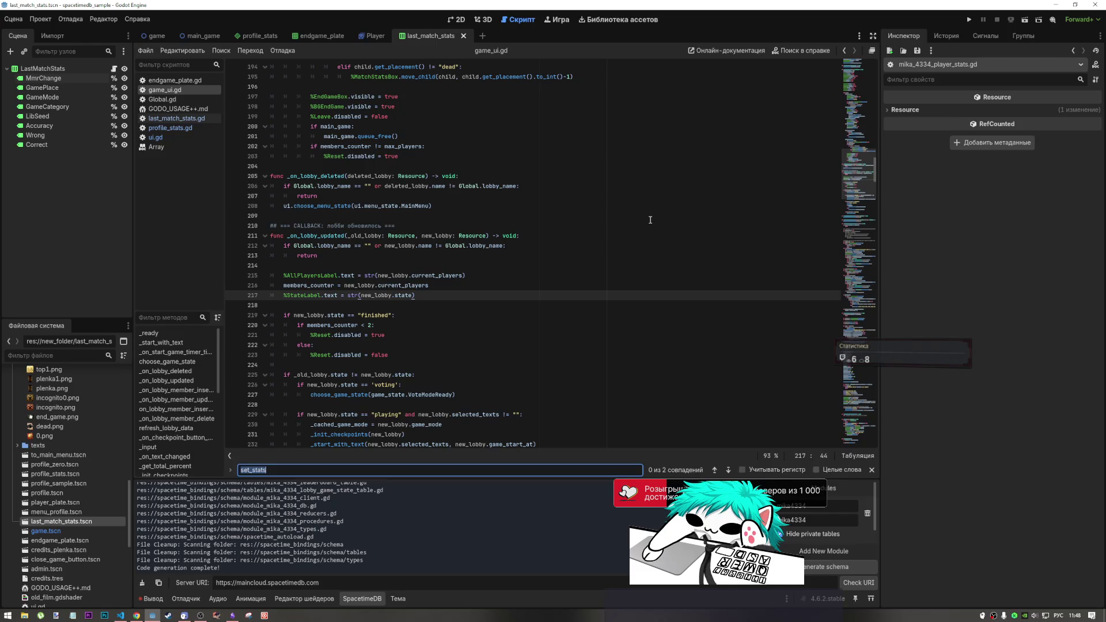
left_click(728, 469)
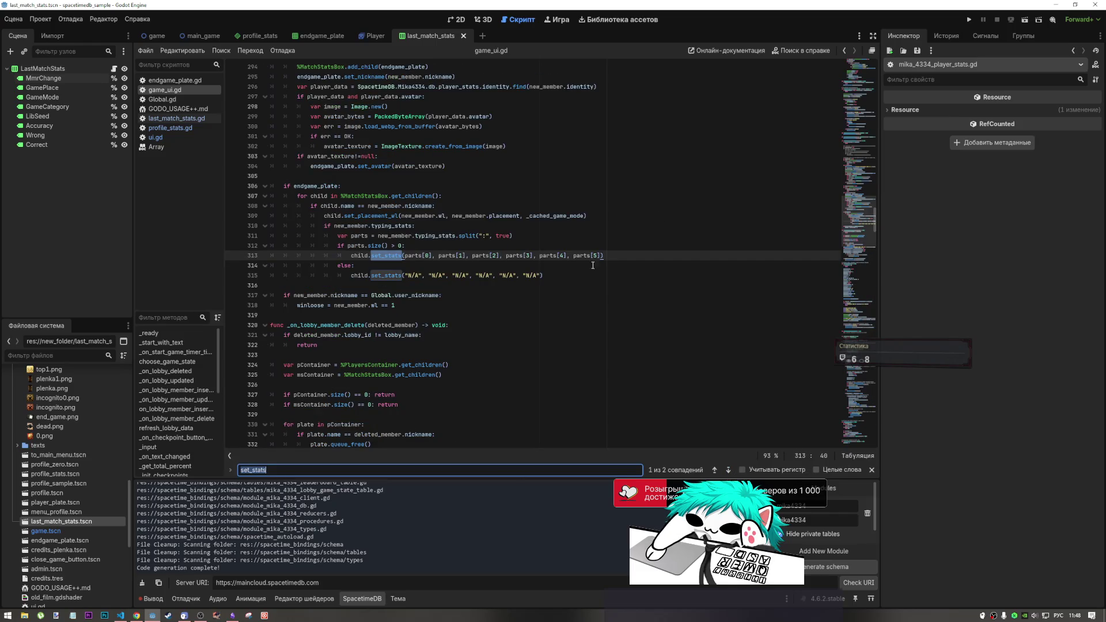
left_click_drag(569, 255, 418, 255)
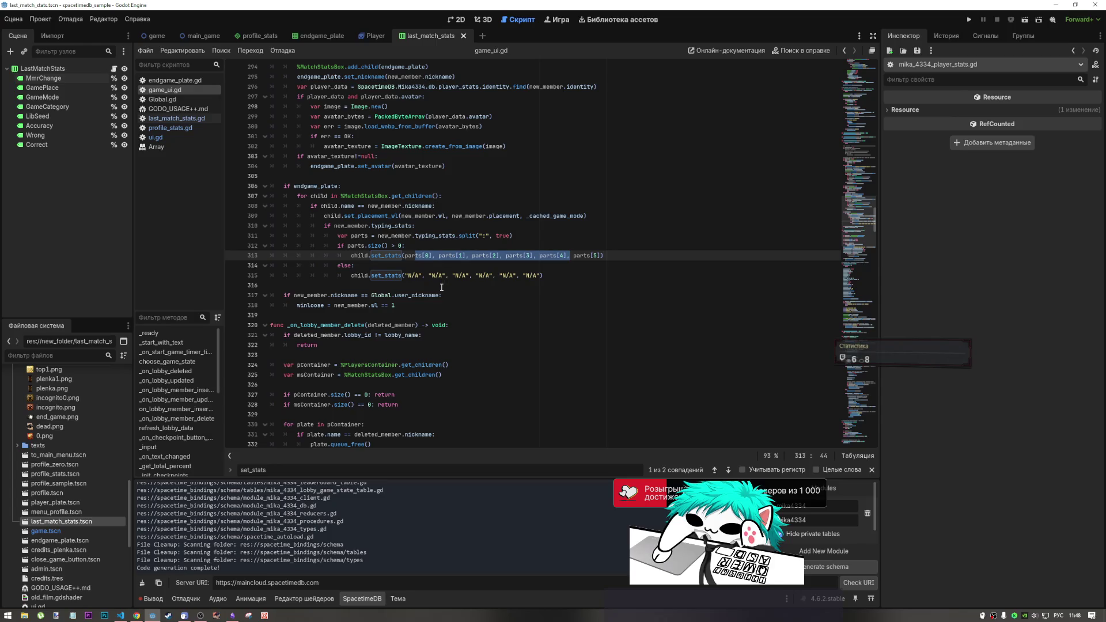
left_click(519, 236)
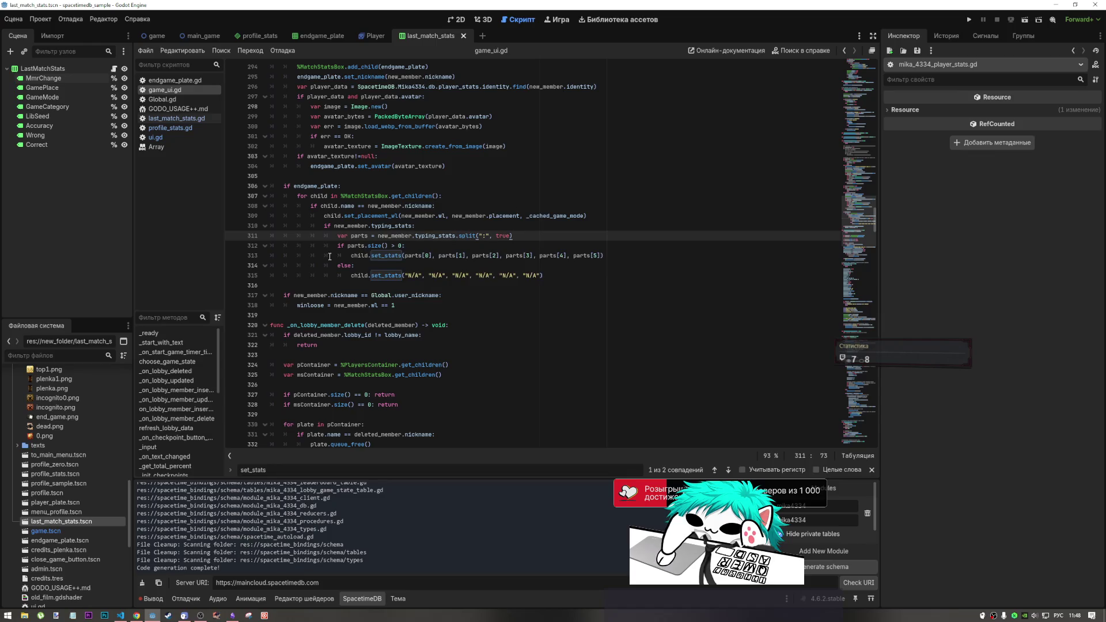
left_click(445, 217)
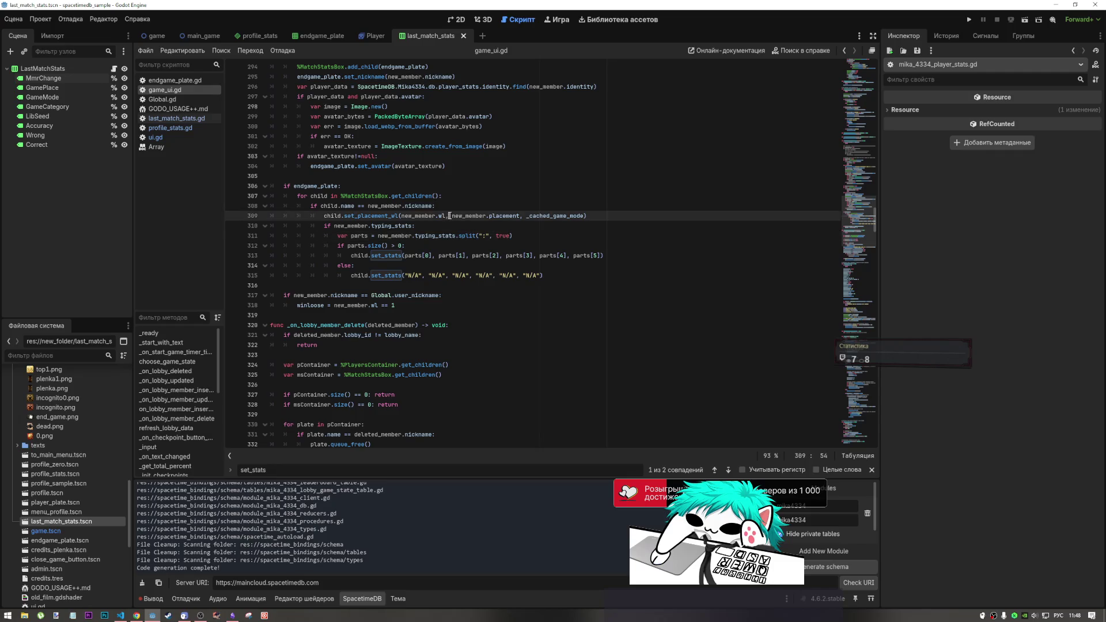
left_click(404, 255)
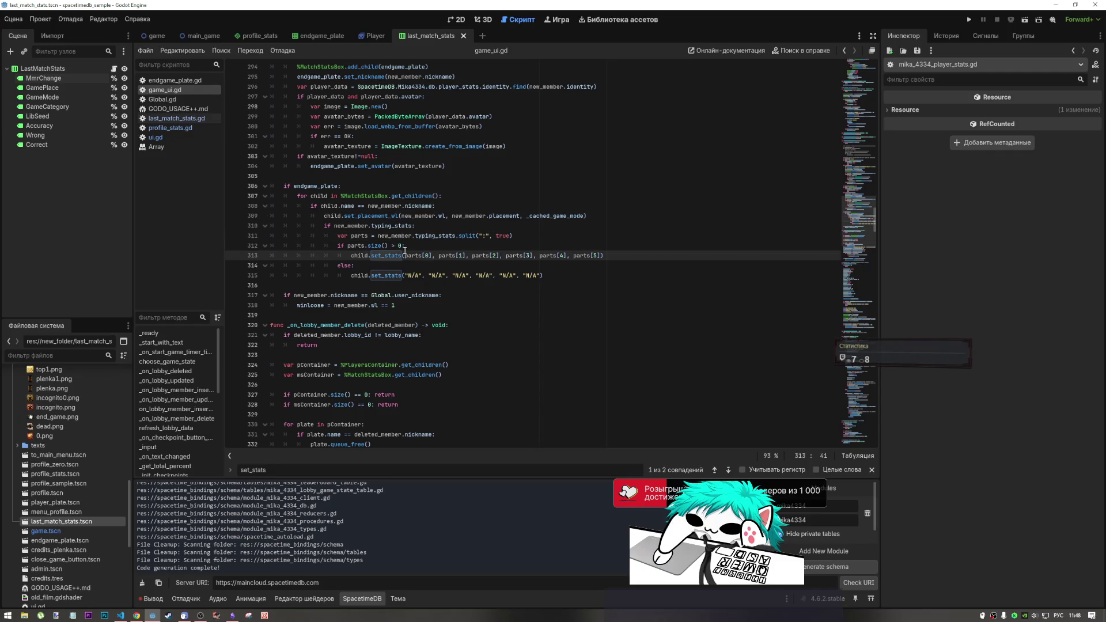
left_click(316, 37)
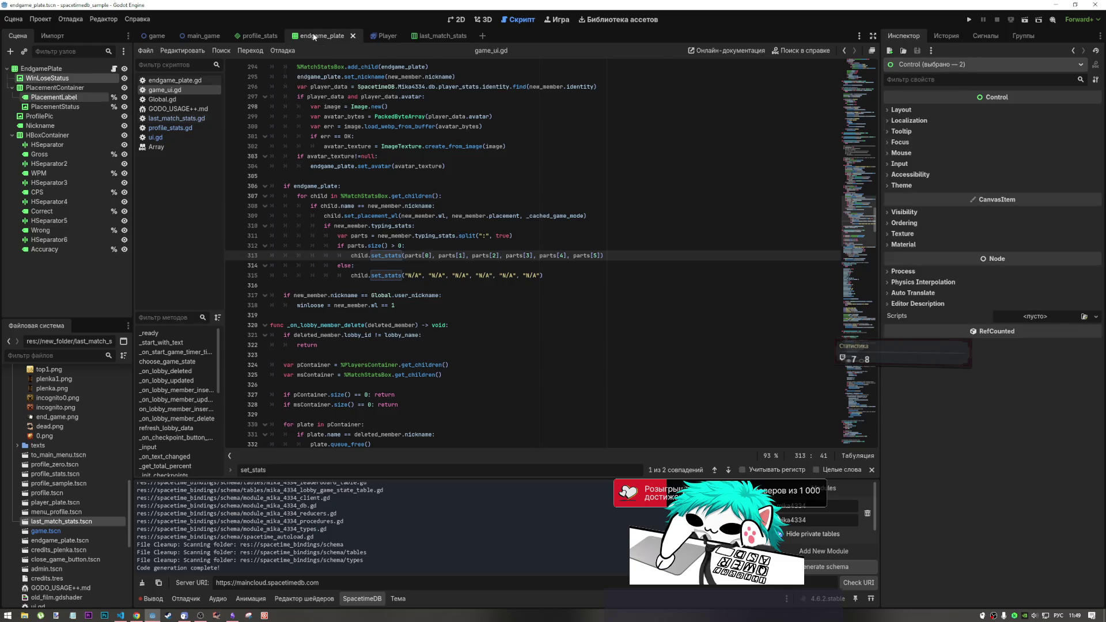
Select the endgame plate's profile picture in 2D, then review the endgame_plate code in game_ui.gd.
left_click(468, 20)
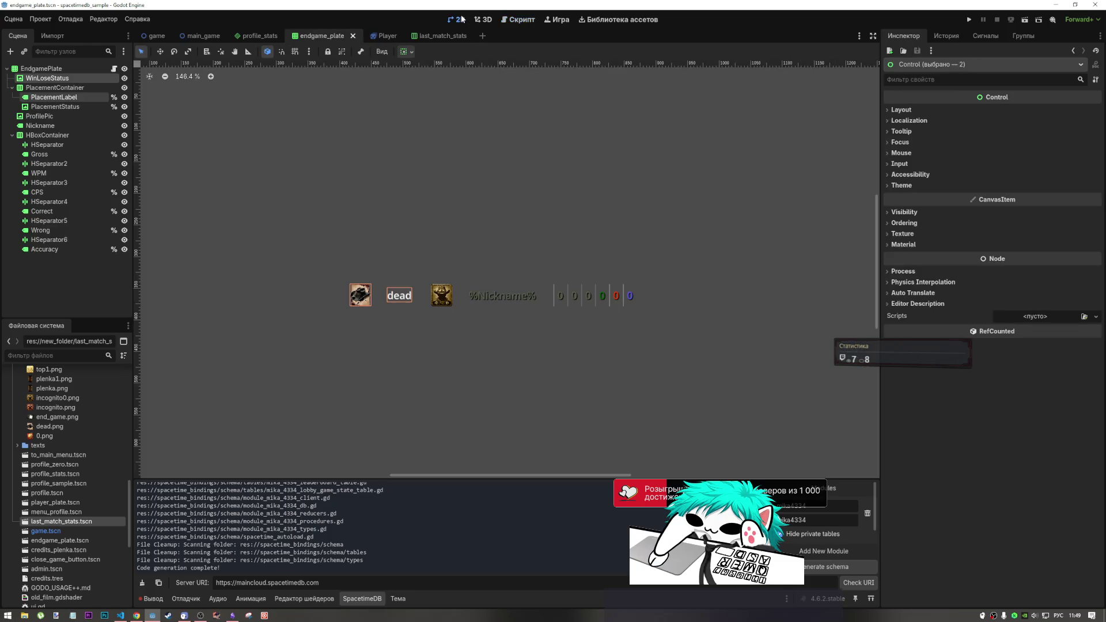
left_click(444, 299)
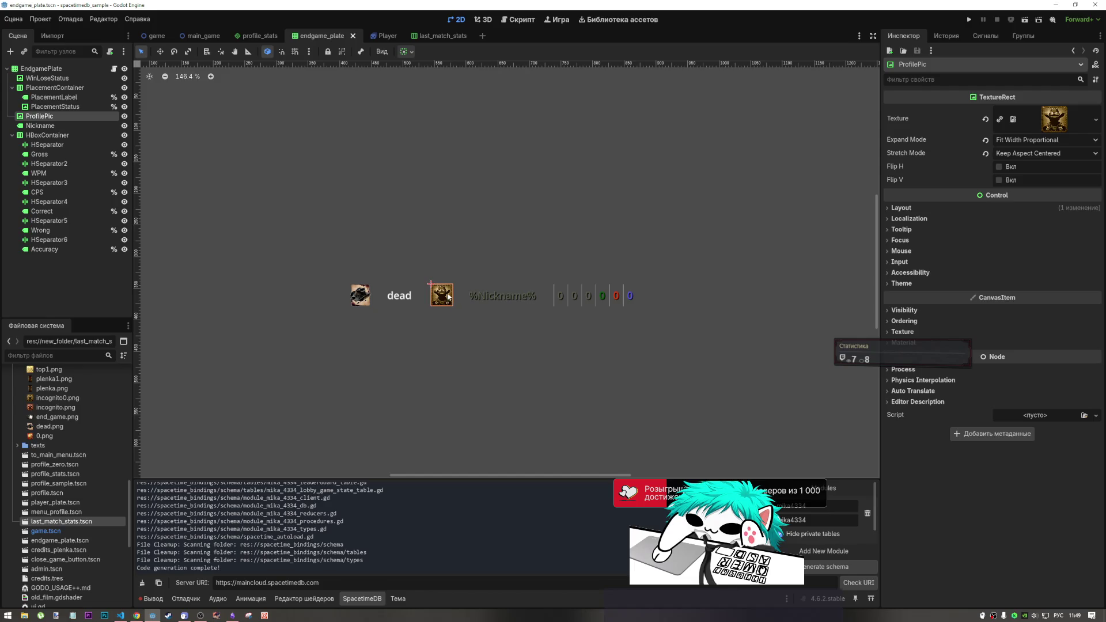
left_click(514, 22)
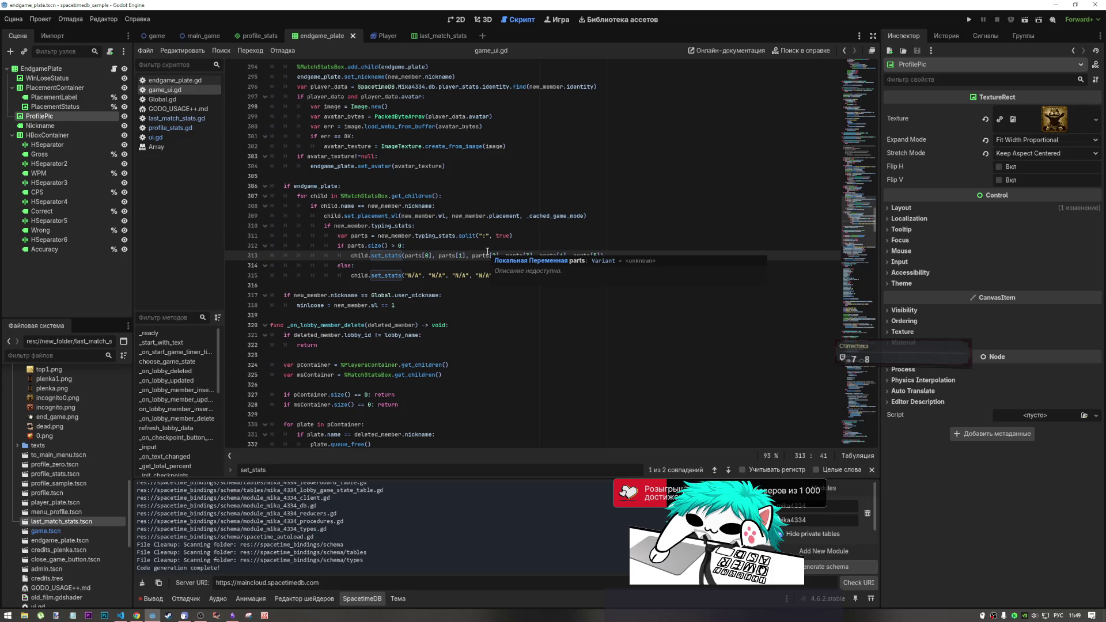
left_click(420, 246)
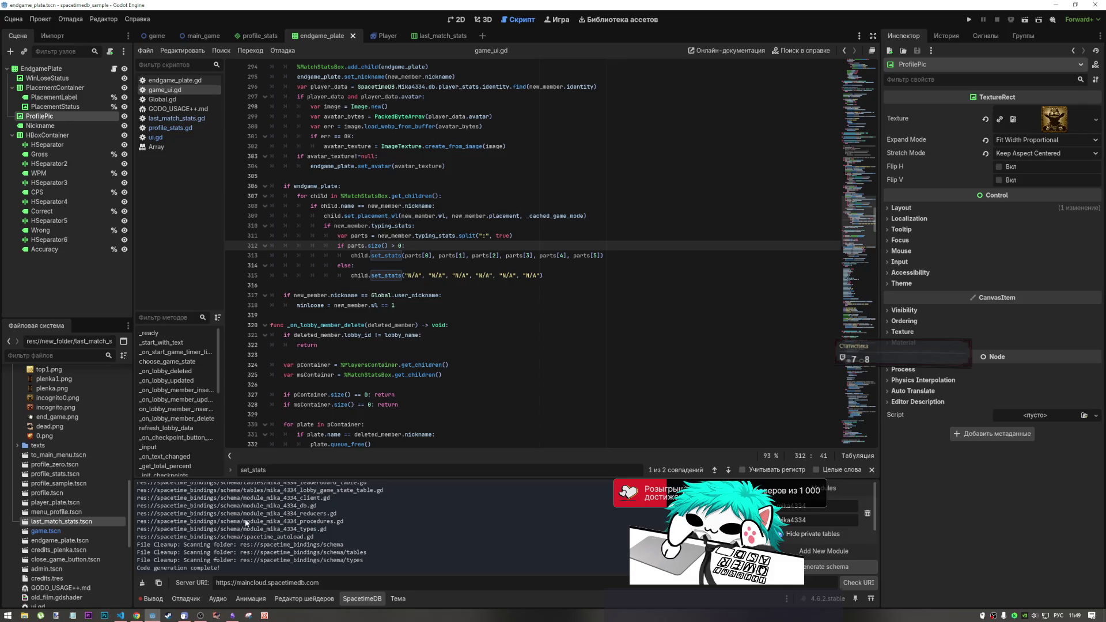
mouse_move(195, 619)
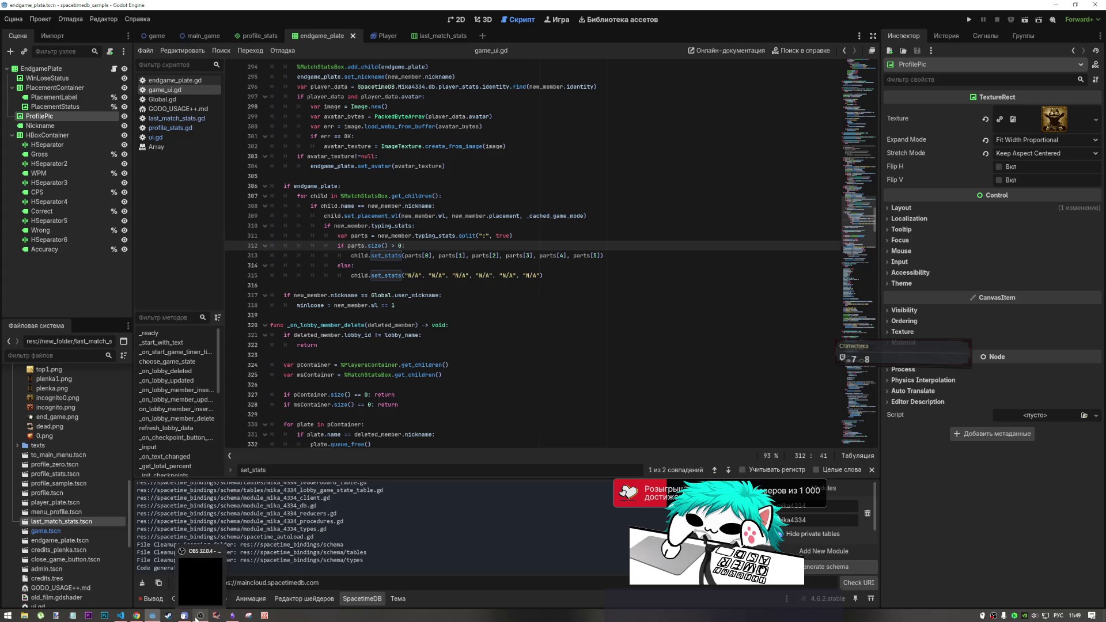
left_click(404, 186)
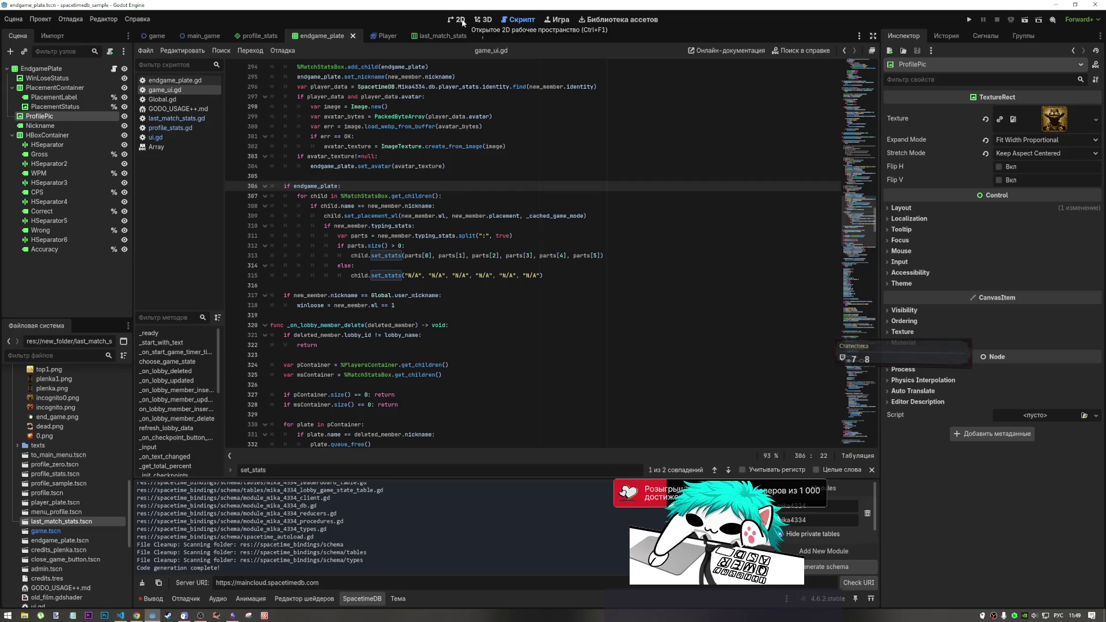
Compare the last_match_stats layout with the plate's dead placement label, profile picture and win/lose icon.
left_click(428, 37)
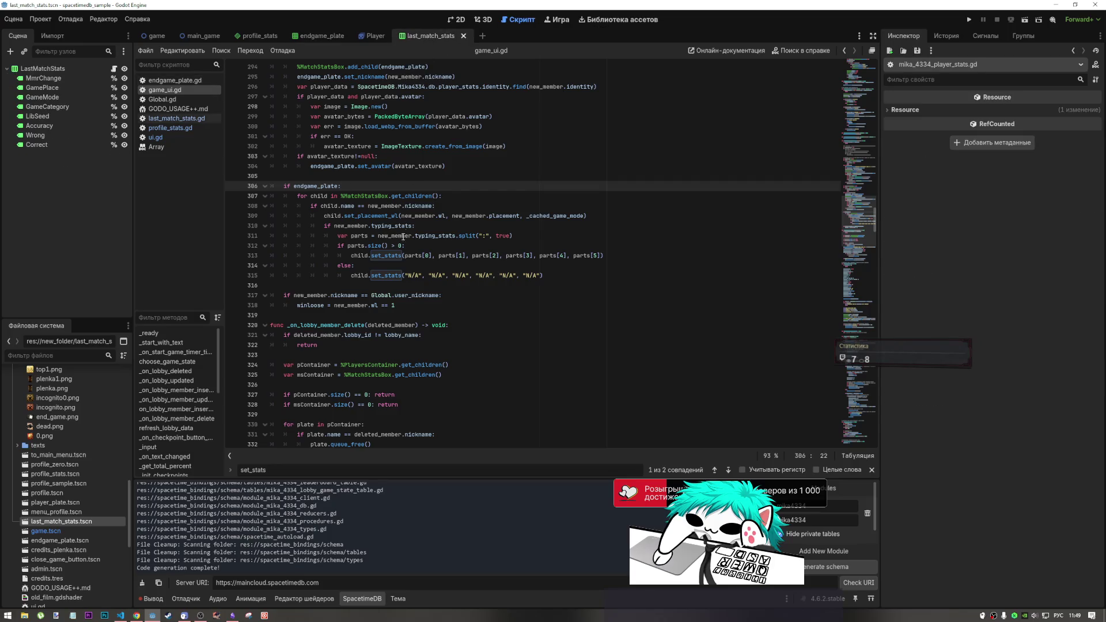
left_click(455, 19)
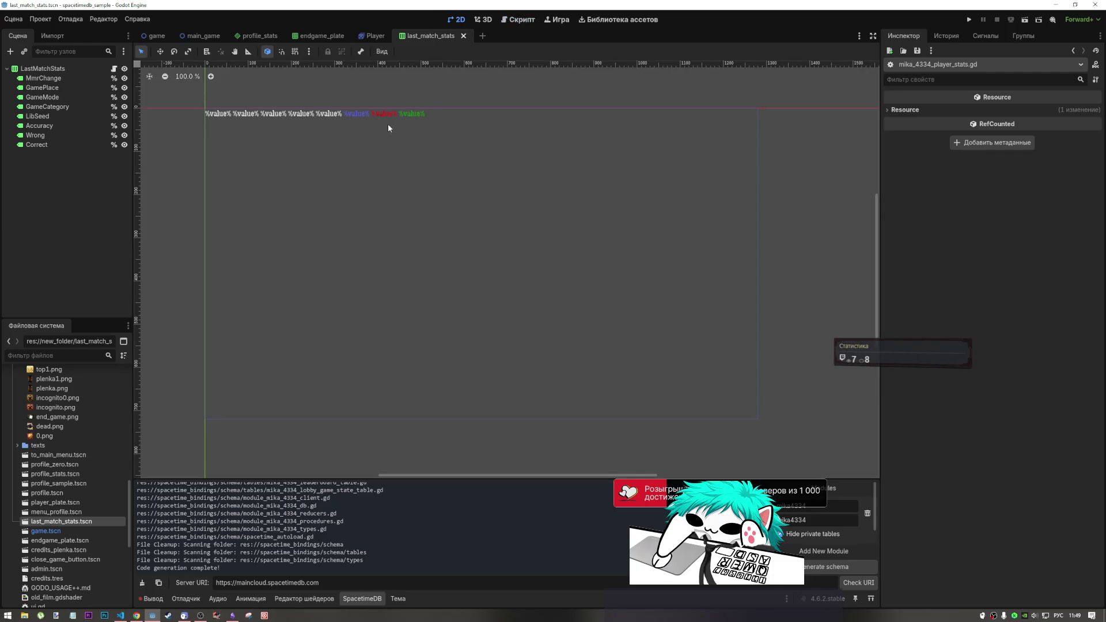
left_click(318, 35)
left_click(393, 303)
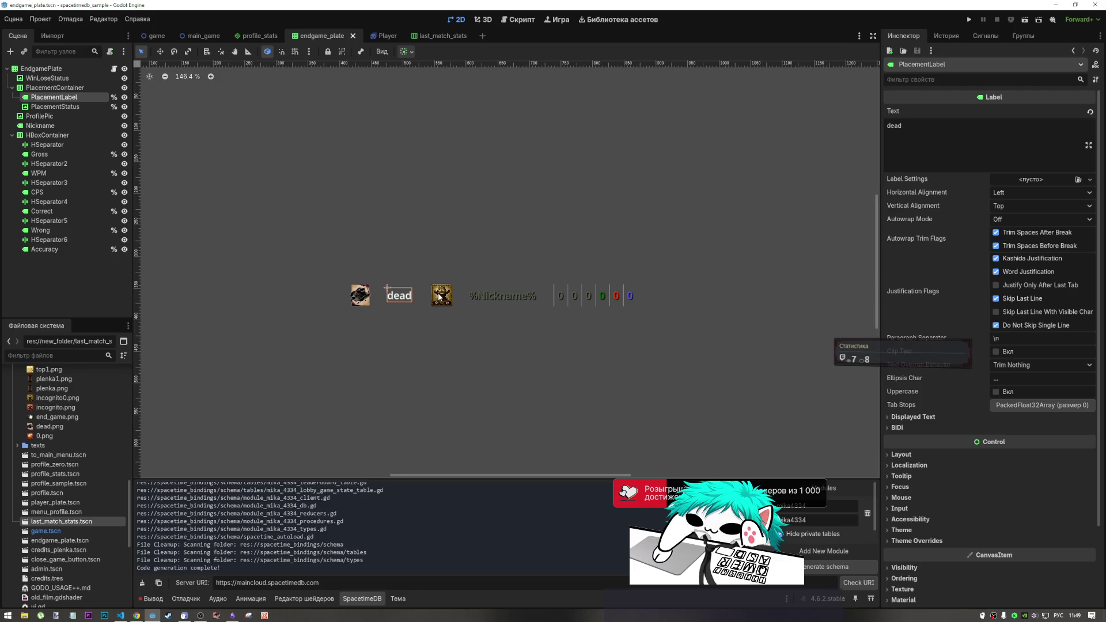
left_click(440, 296)
left_click(416, 297)
left_click(403, 299)
left_click(366, 301)
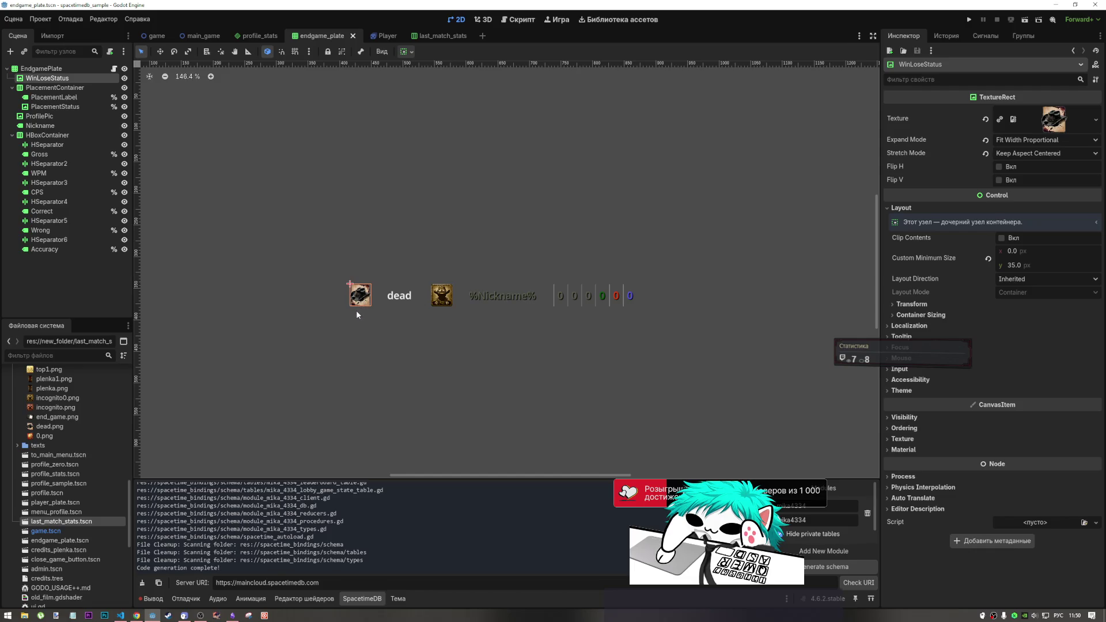
left_click(396, 304)
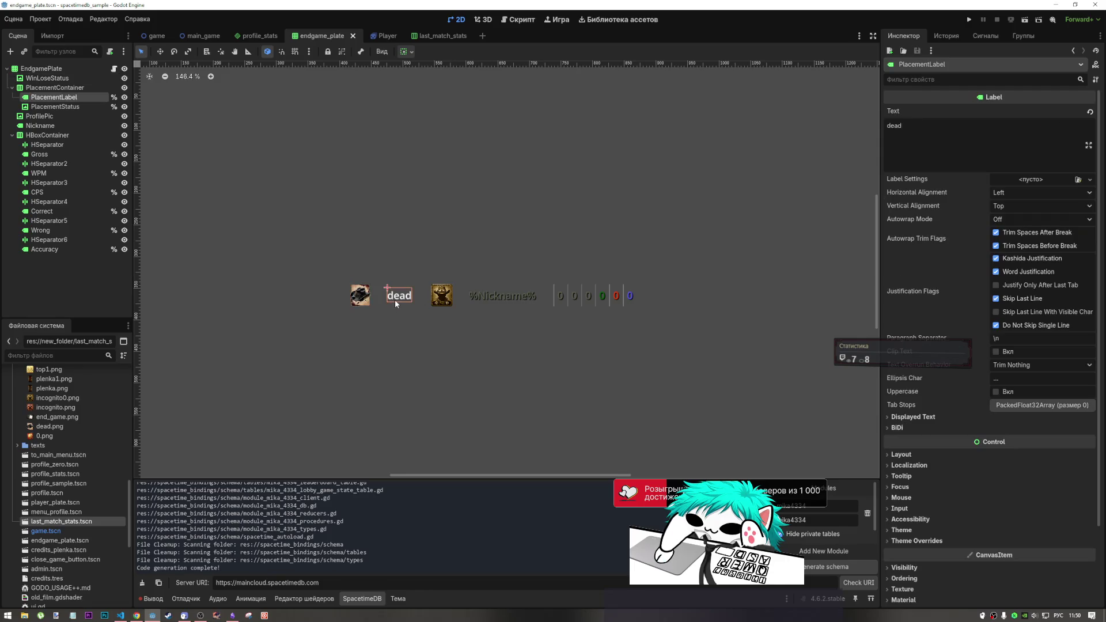
left_click(520, 23)
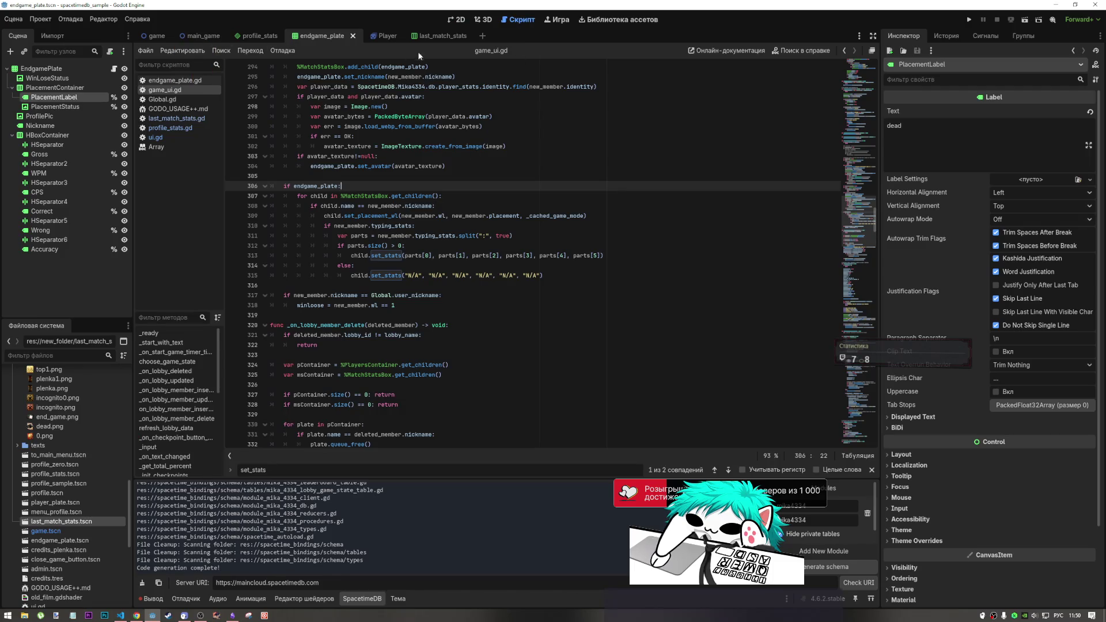
left_click(429, 36)
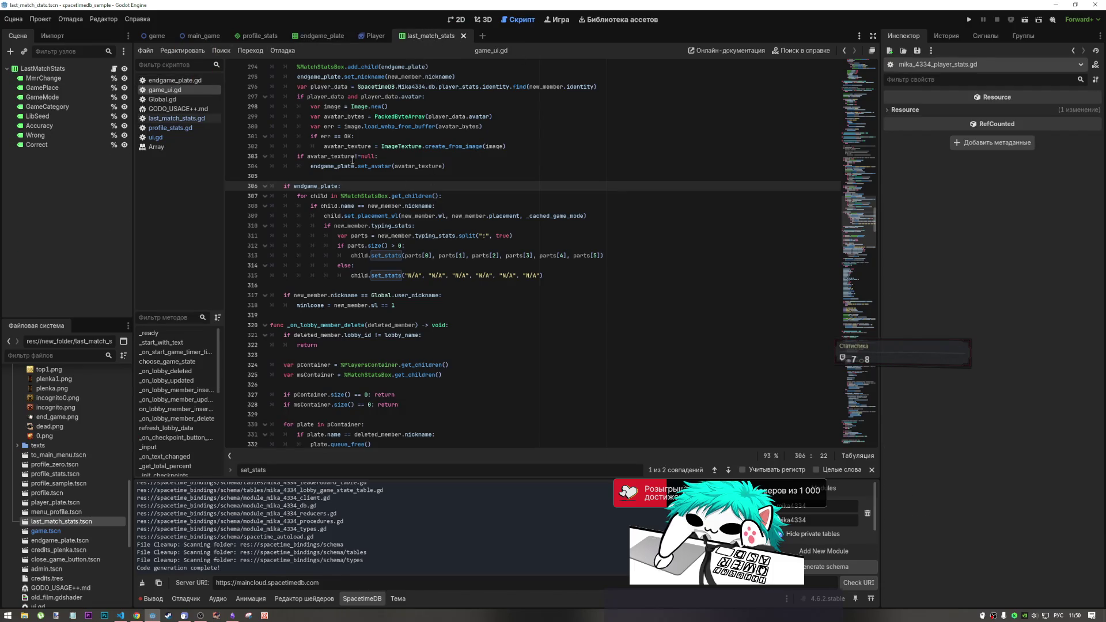
Replace "loose" with "dead" on line 22 of last_match_stats.gd and save the script.
left_click(113, 68)
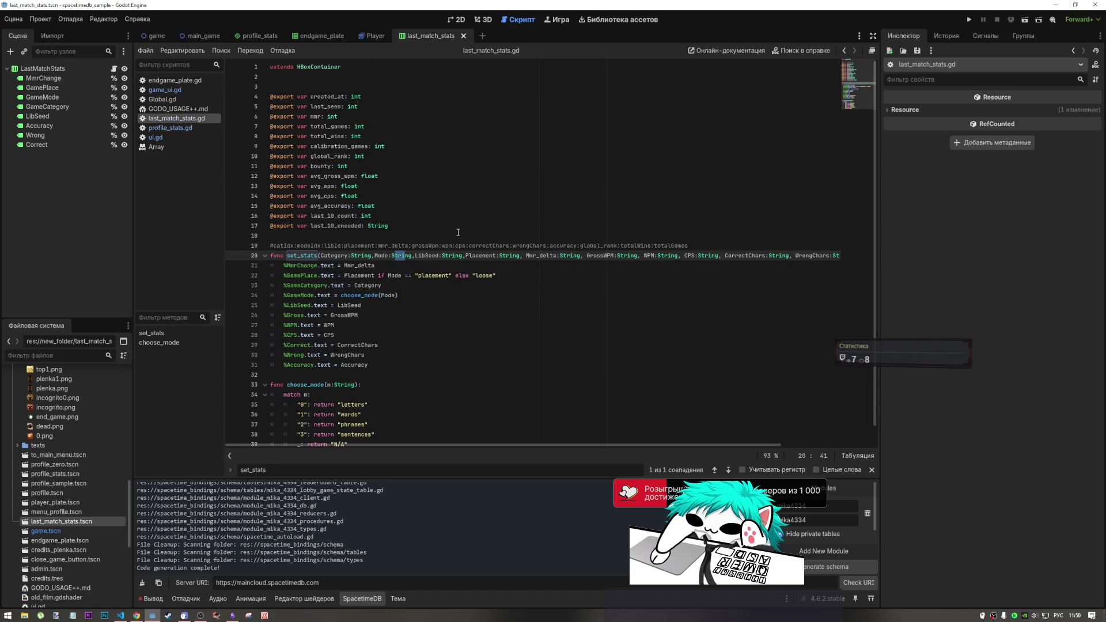
scroll(488, 258, "down", 1)
left_click(488, 257)
double_click(489, 257)
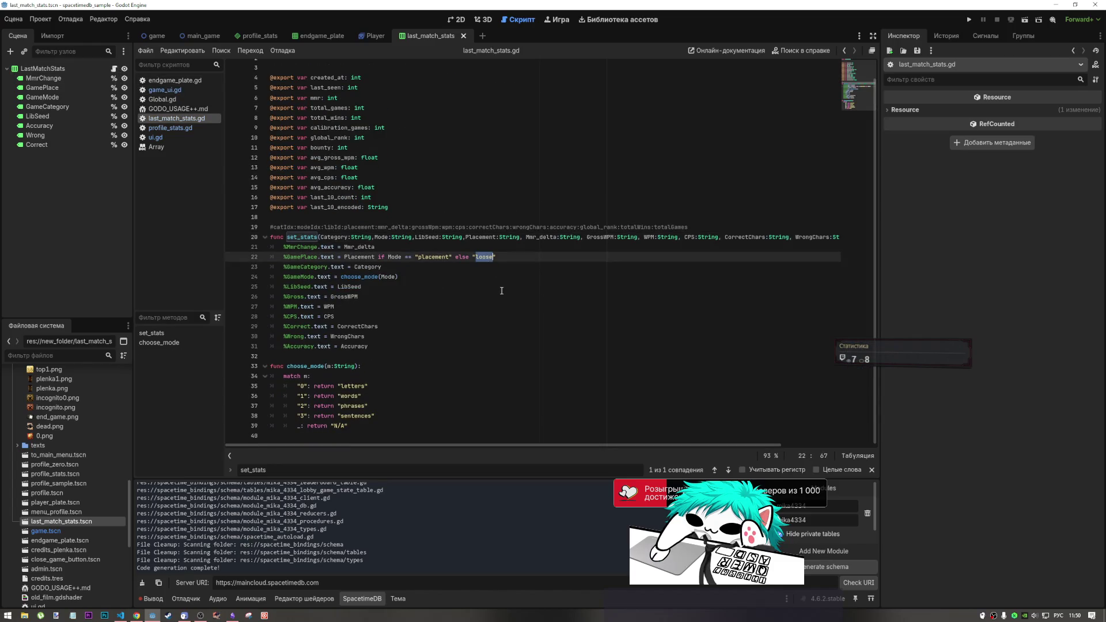
type("вуфе")
key("alt+shift")
key("ctrl+shift+Left")
type("dead")
key("Down")
key("Up")
key("End")
key("ctrl+s")
Leave the line 19 comment and switch over to the DeepSeek chat window.
left_click(366, 228)
left_click(381, 228)
key("alt+Tab")
key("alt+Tab")
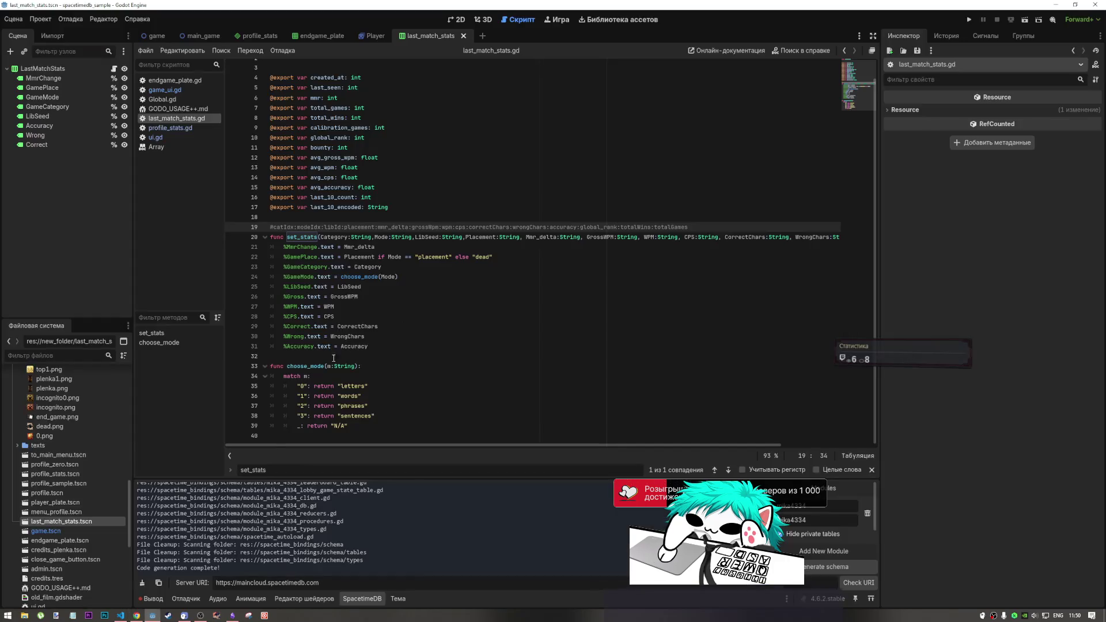
left_click(138, 615)
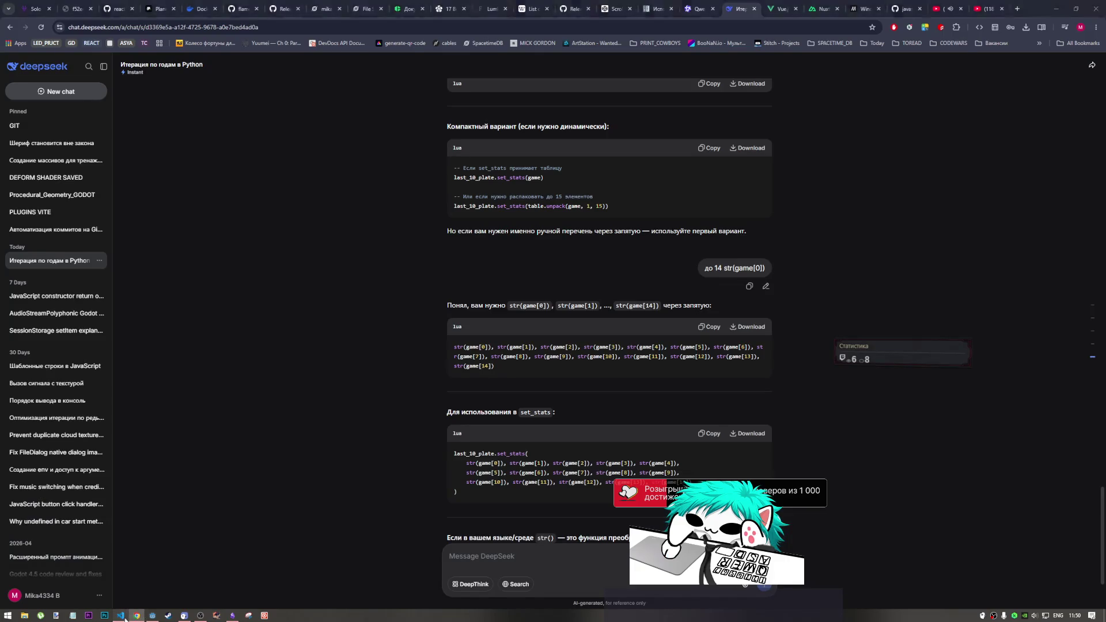
Look over the OpenCode terminal output in VS Code.
left_click(120, 615)
scroll(275, 432, "up", 3)
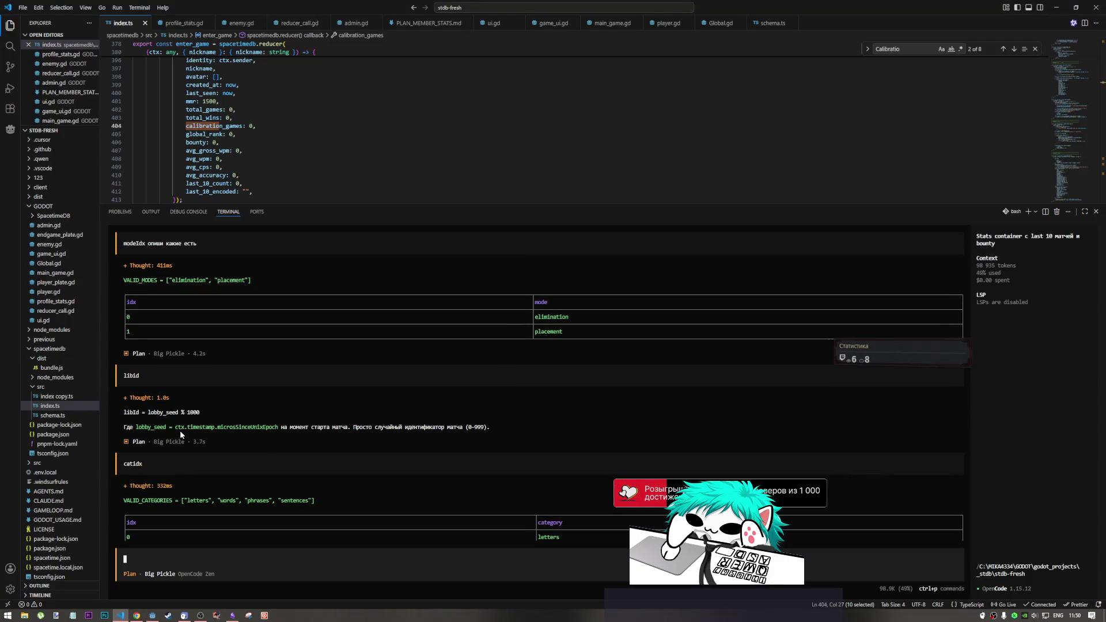
left_click(324, 428)
Return to Godot's last_match_stats.gd script with the caret at the end of line 22.
key("alt+Tab")
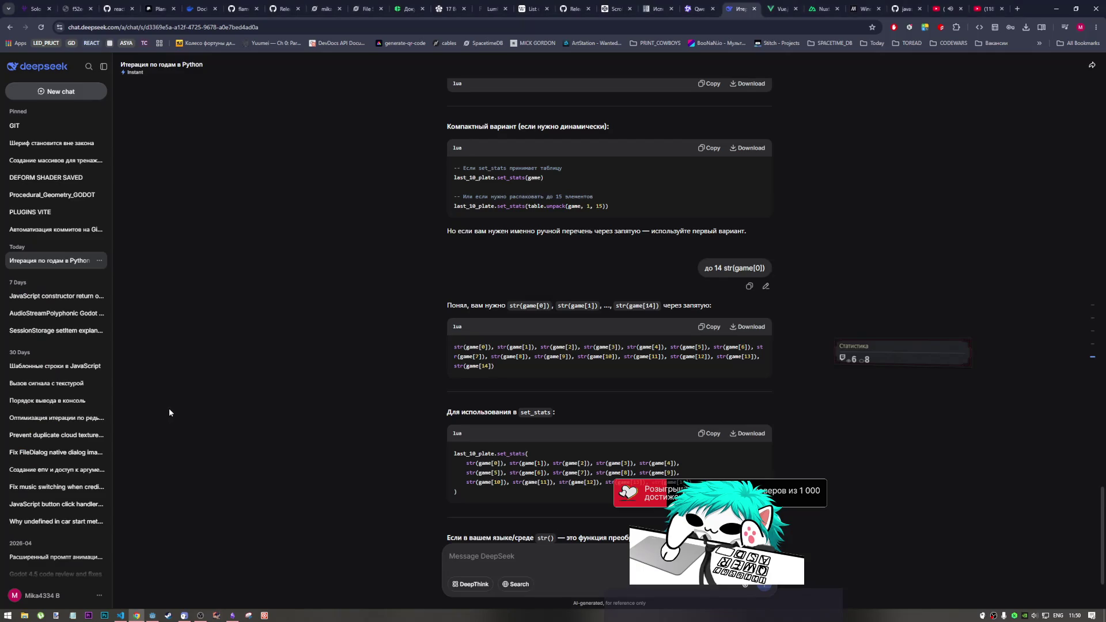
key("alt+Tab")
key("Tab")
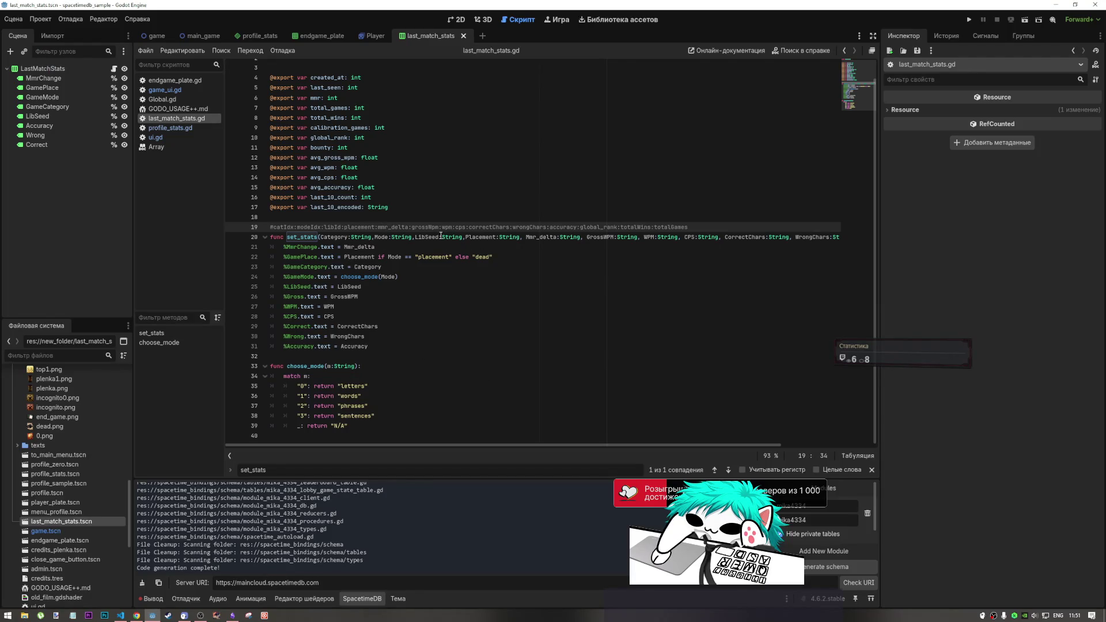
left_click_drag(439, 237, 425, 237)
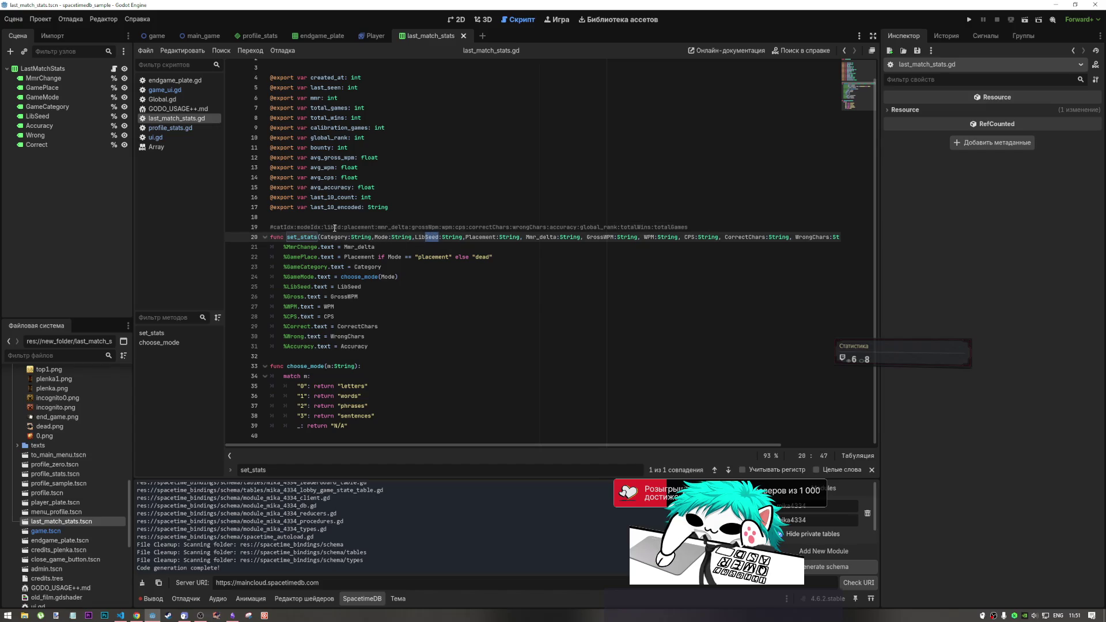
key("alt+Tab")
key("alt+Tab")
key("alt+Tab")
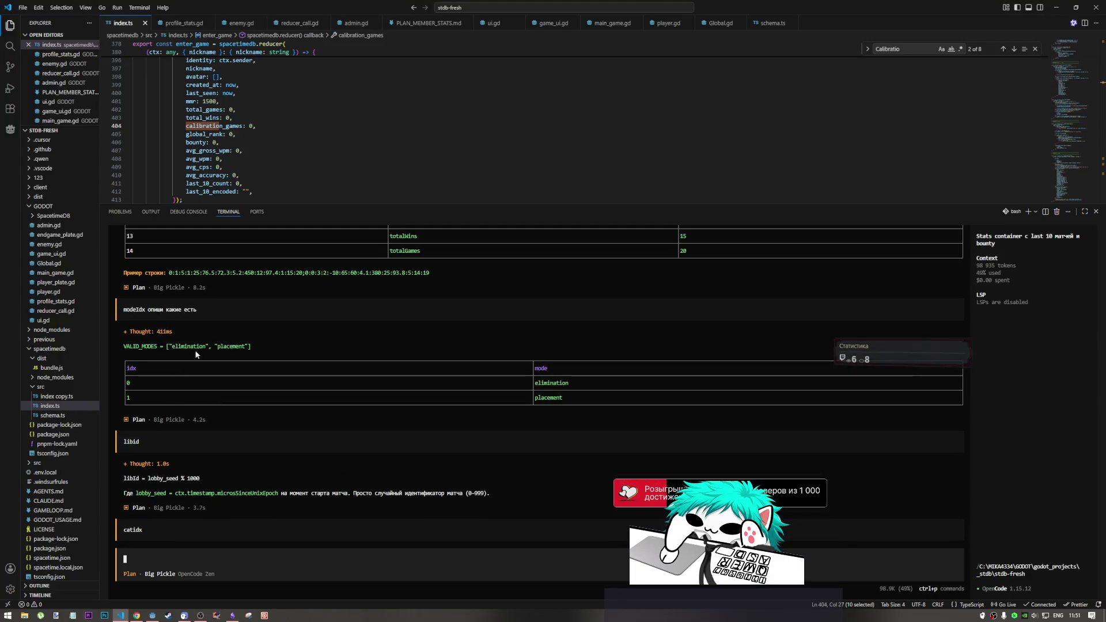
key("alt+Tab")
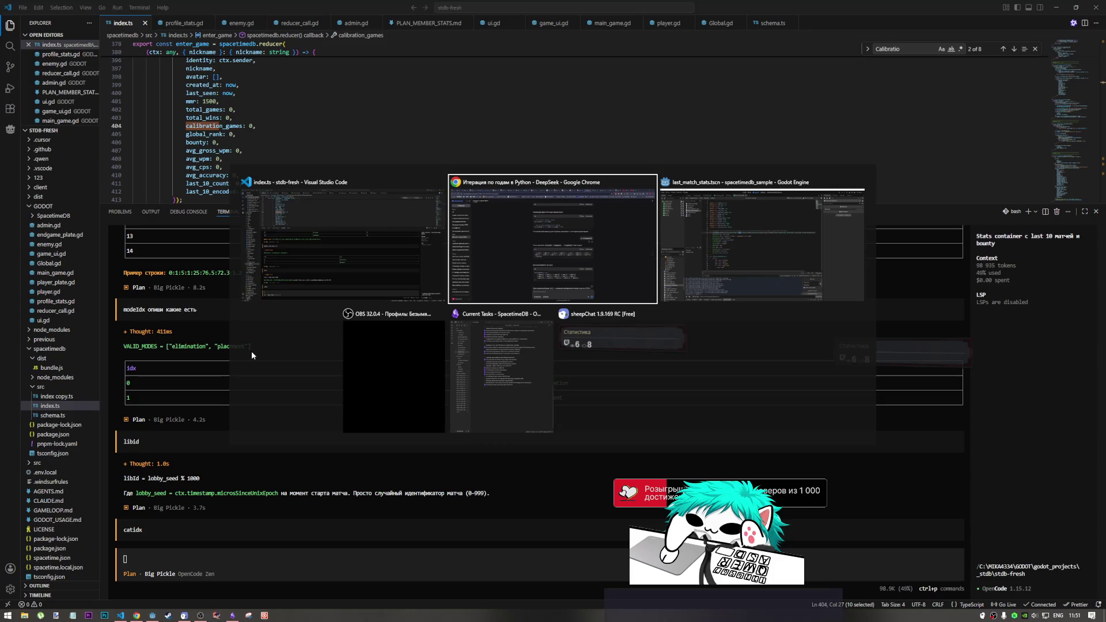
key("alt+Tab")
left_click(491, 257)
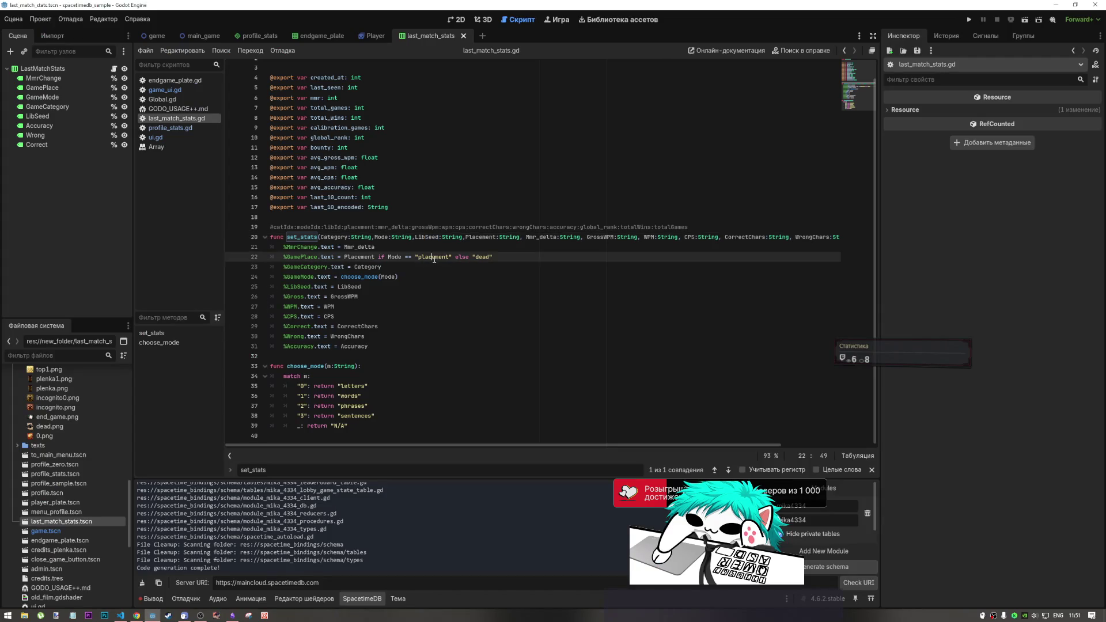
Review the GamePlace assignment on line 22, then view the last_match_stats scene in the 2D editor.
left_click(269, 255, "shift")
left_click(279, 255, "shift")
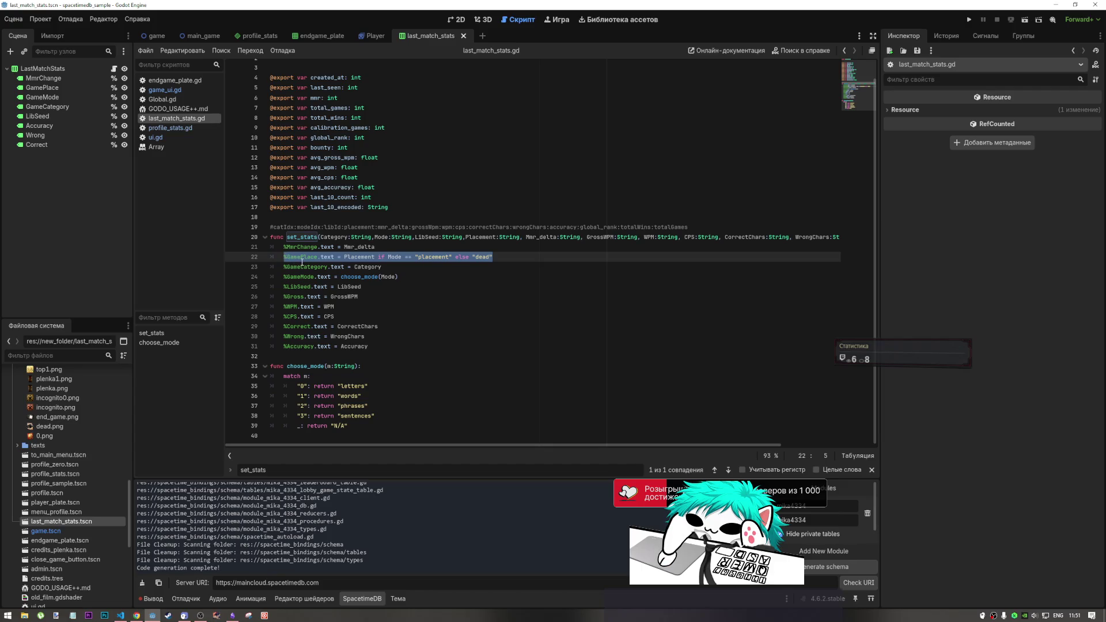
key("Up")
key("End")
left_click(372, 259)
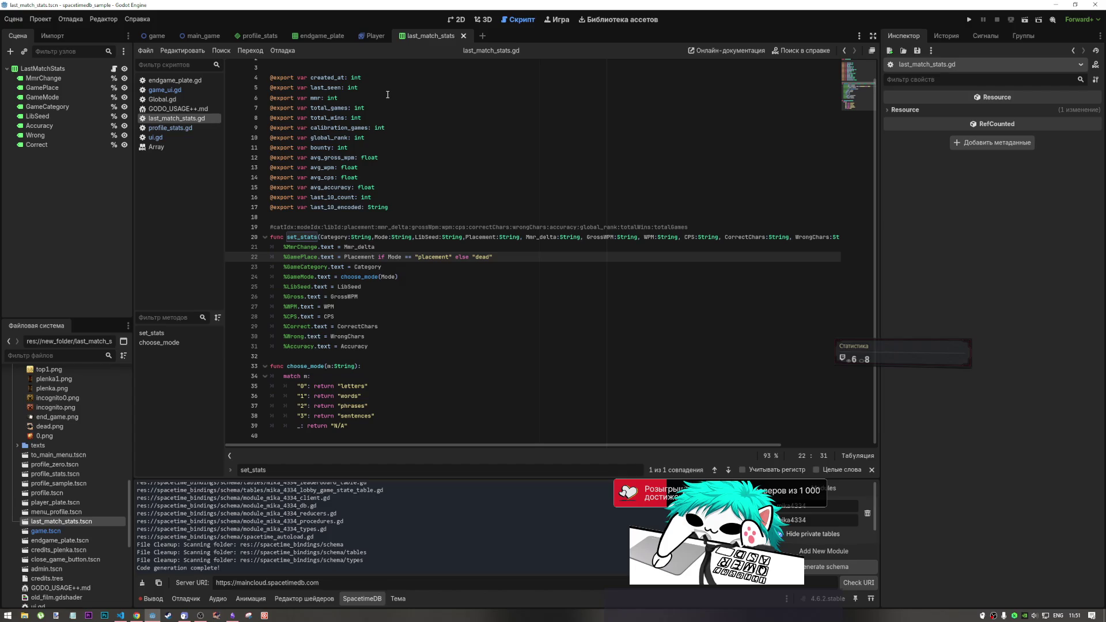
left_click(455, 19)
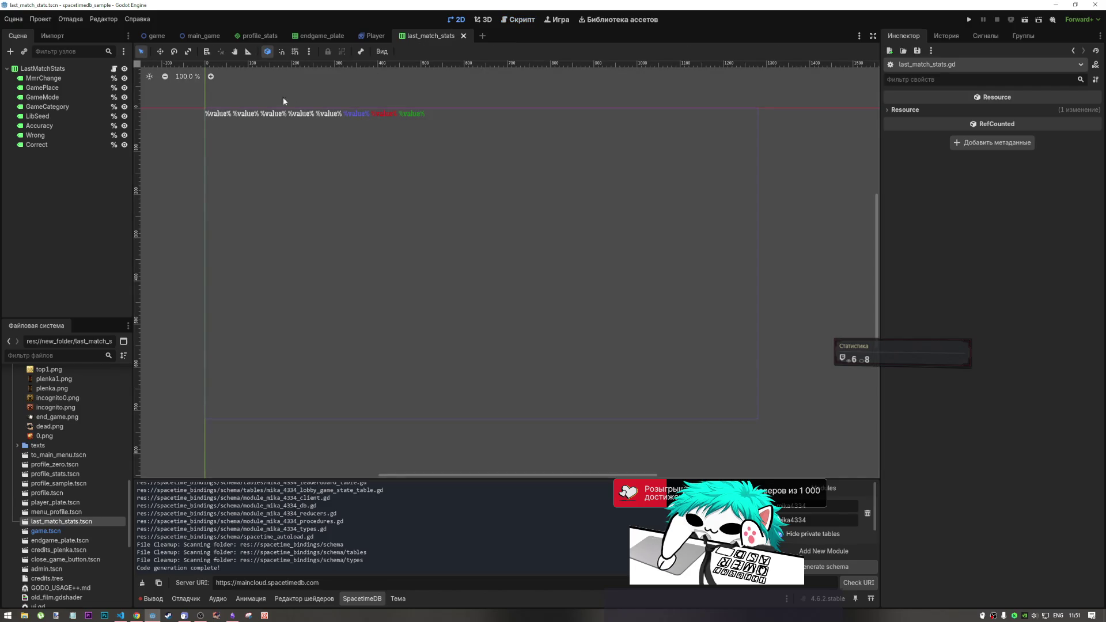
Read the Wrong label's Font Color override (hex ff0000), then switch to the profile_stats scene.
left_click(214, 114)
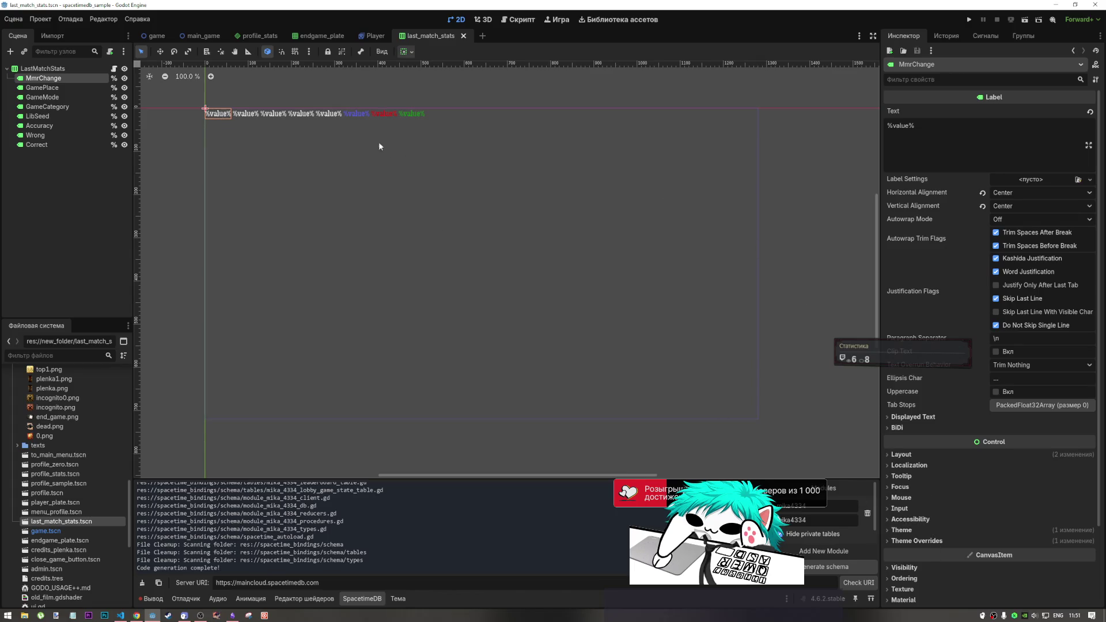
left_click(383, 113)
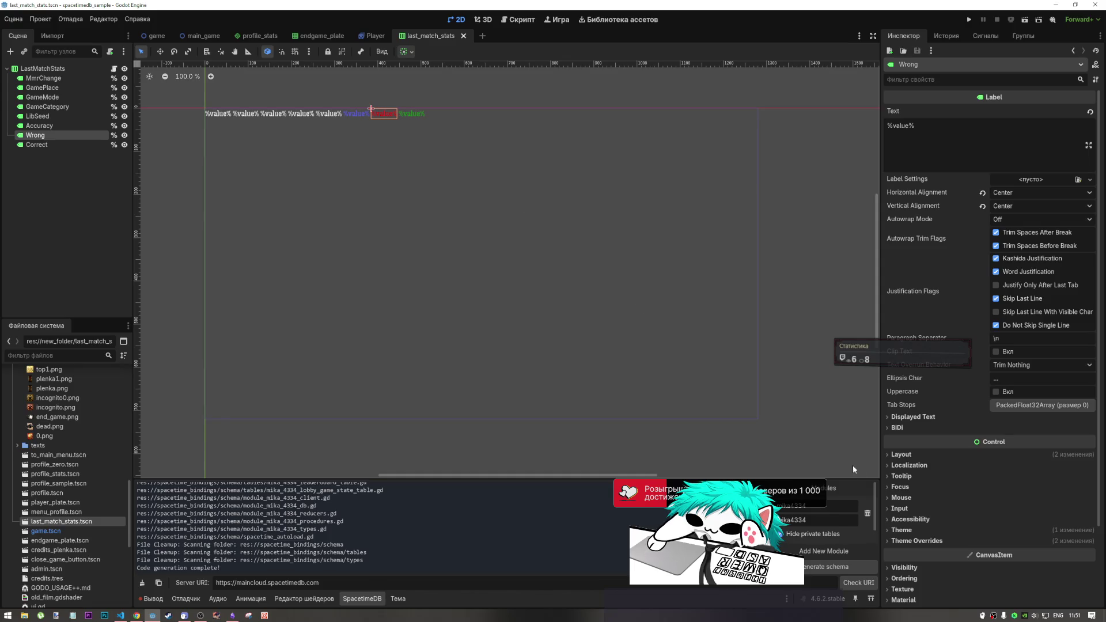
left_click(917, 541)
left_click(924, 551)
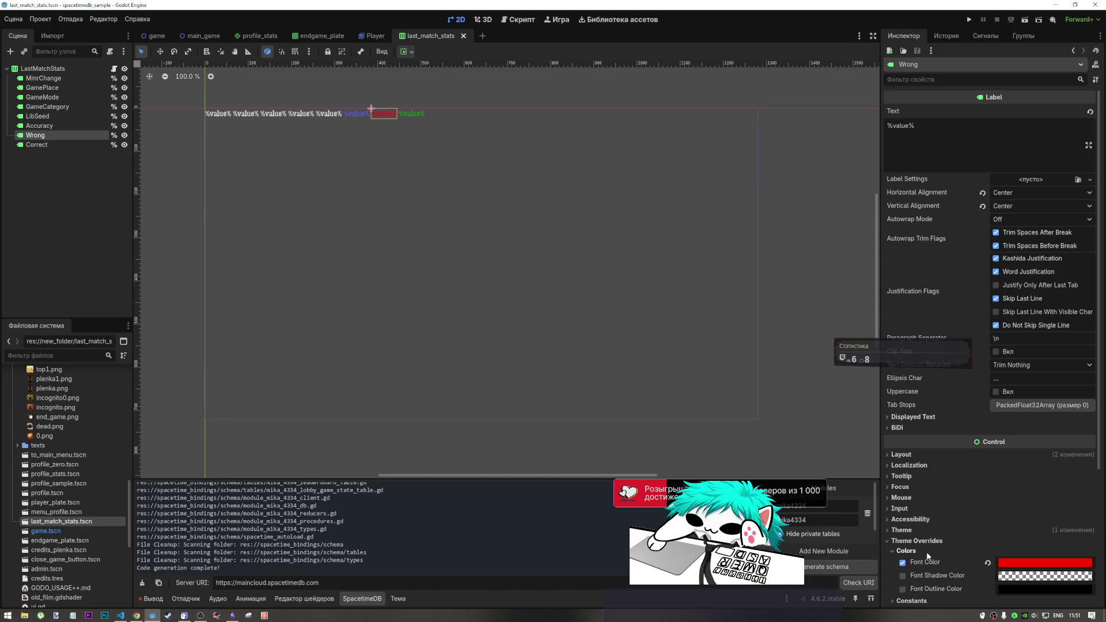
left_click(1017, 564)
left_click(1034, 512)
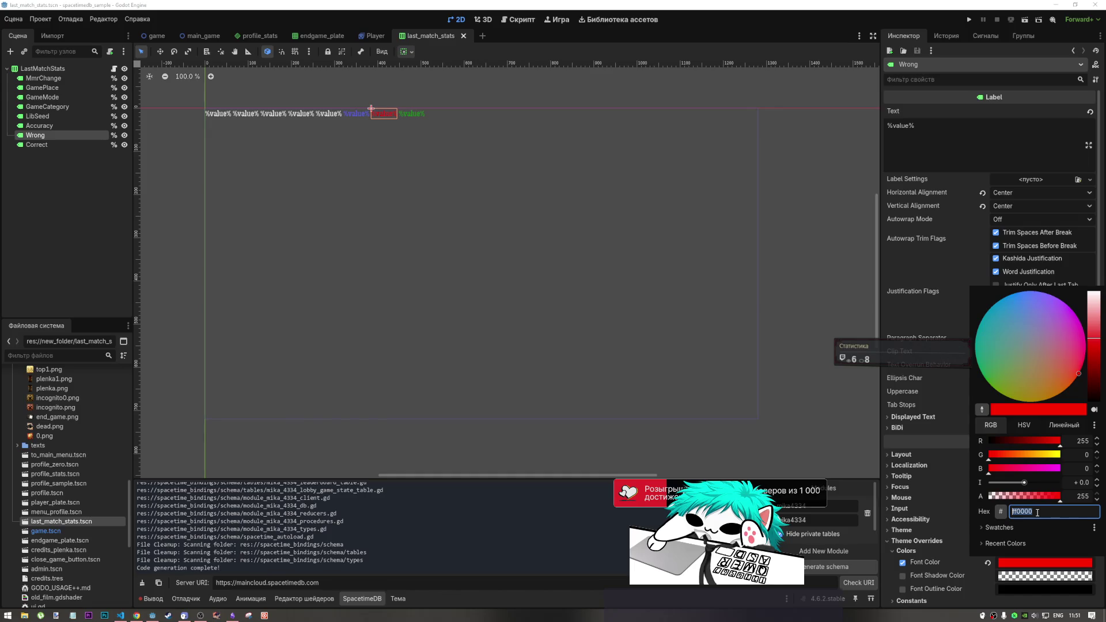
left_click(381, 101)
scroll(378, 101, "up", 8)
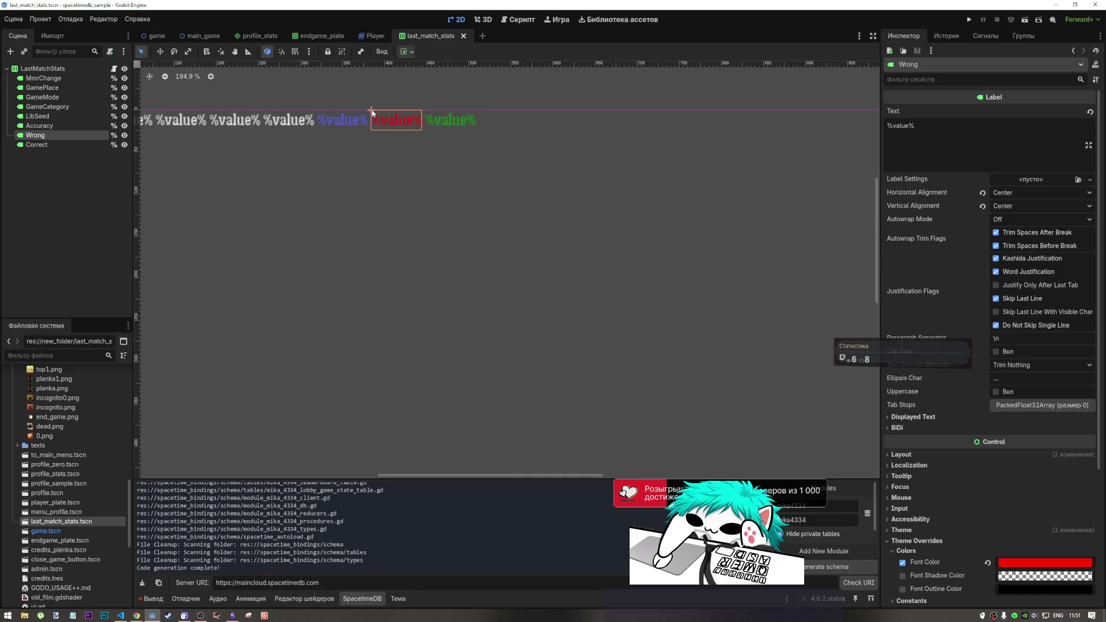
scroll(469, 279, "down", 3)
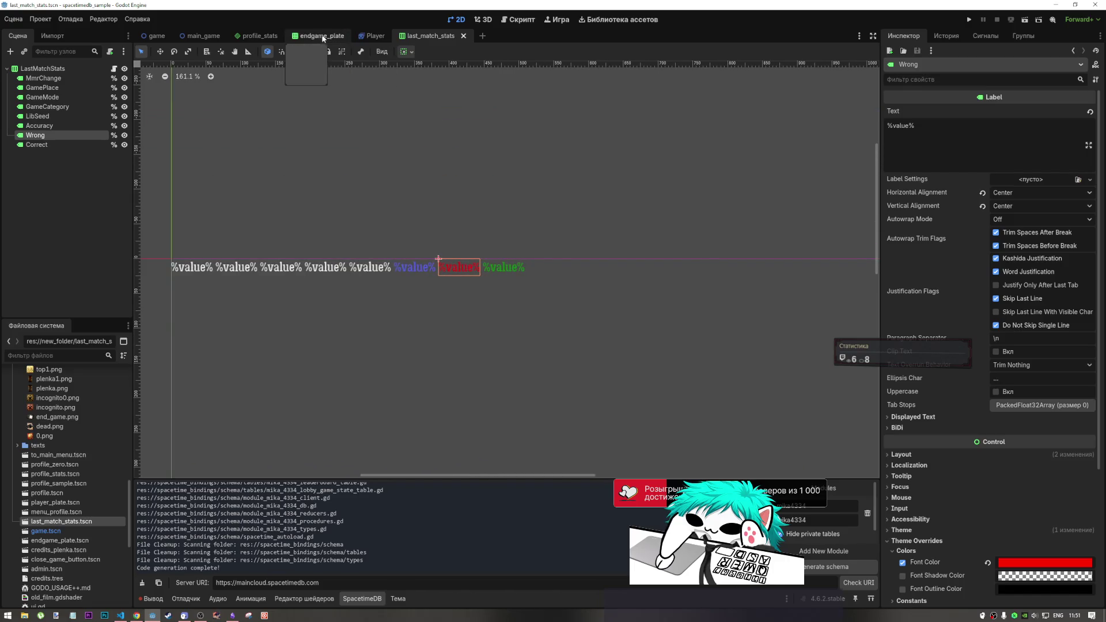
left_click(260, 35)
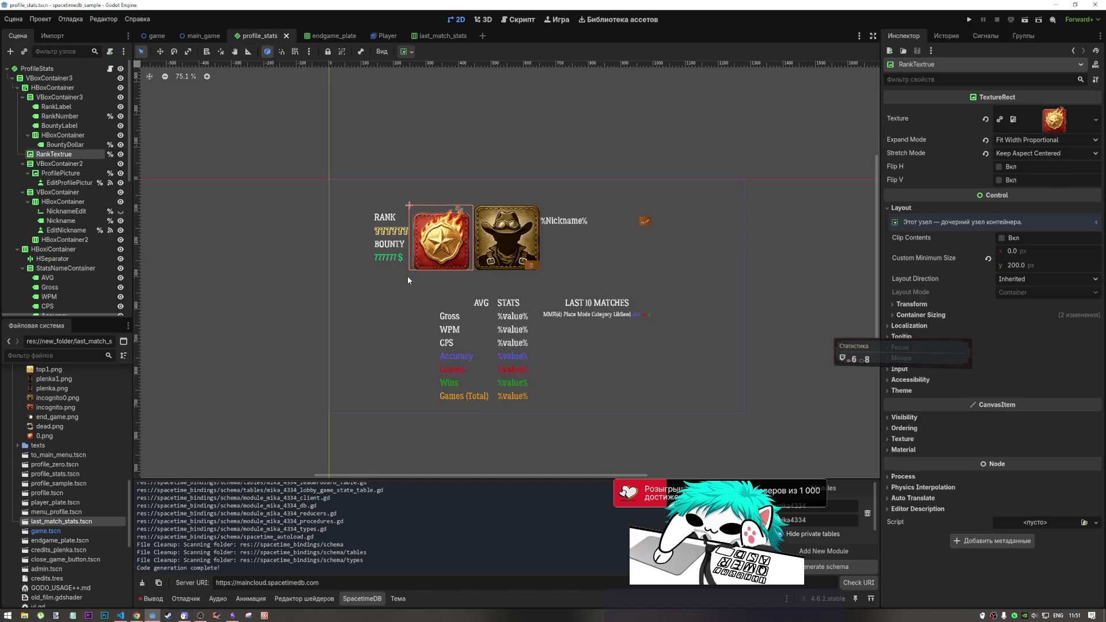
Inspect the red LoseValue and green WinValue font colours in profile_stats.
left_click(516, 370)
left_click(1045, 562)
key("Escape")
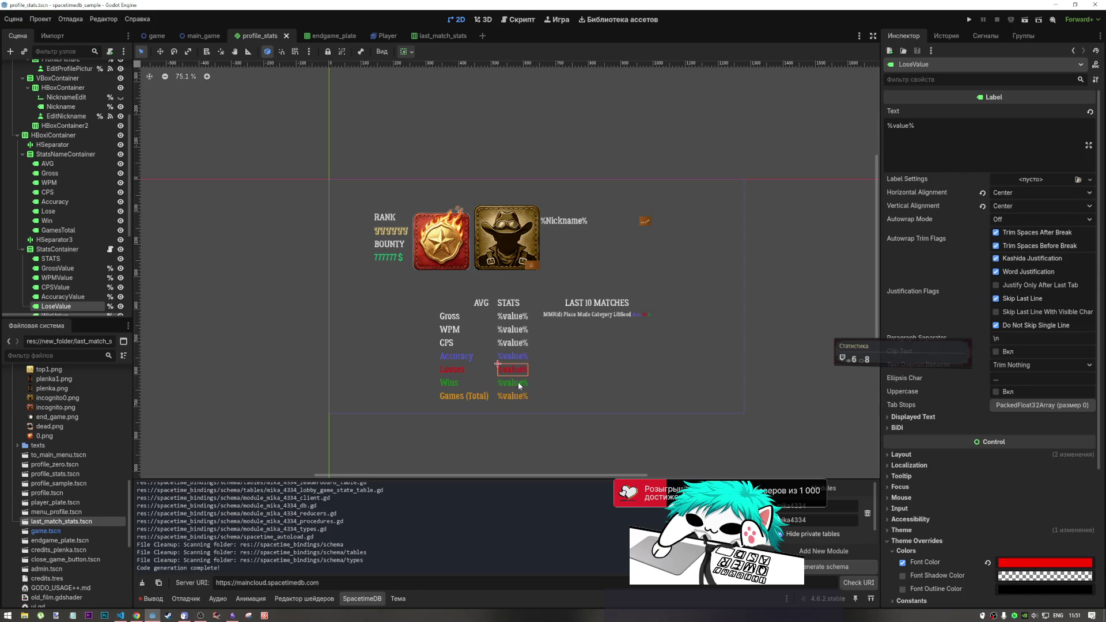
left_click(513, 383)
left_click(1065, 595)
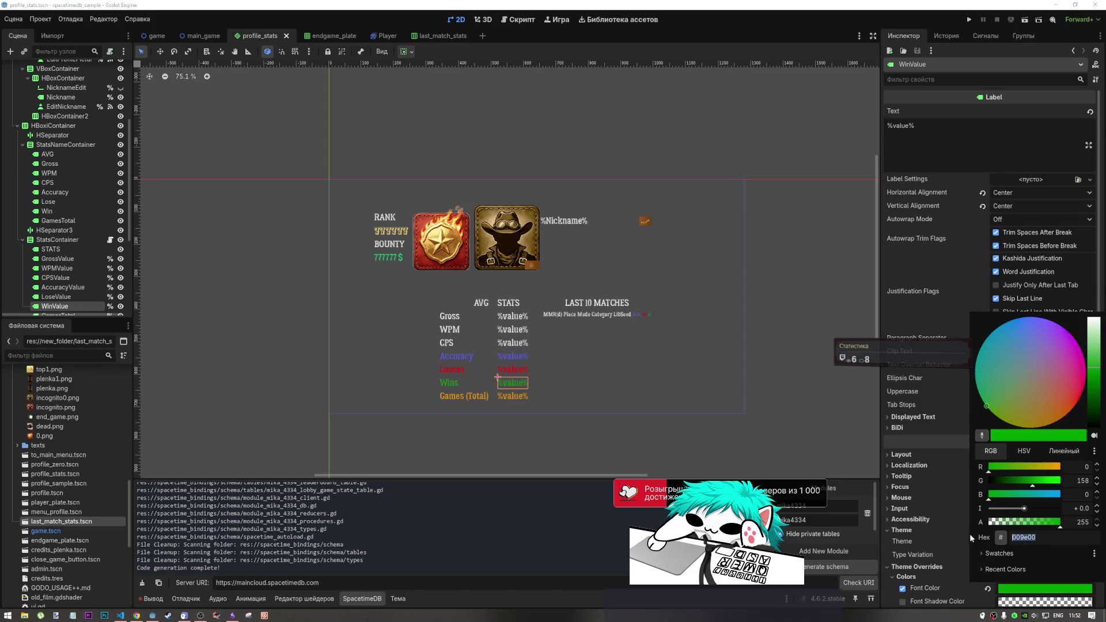
key("Escape")
Try green 009e00 on LoseValue's font colour, then push red up to make it orange.
left_click(513, 369)
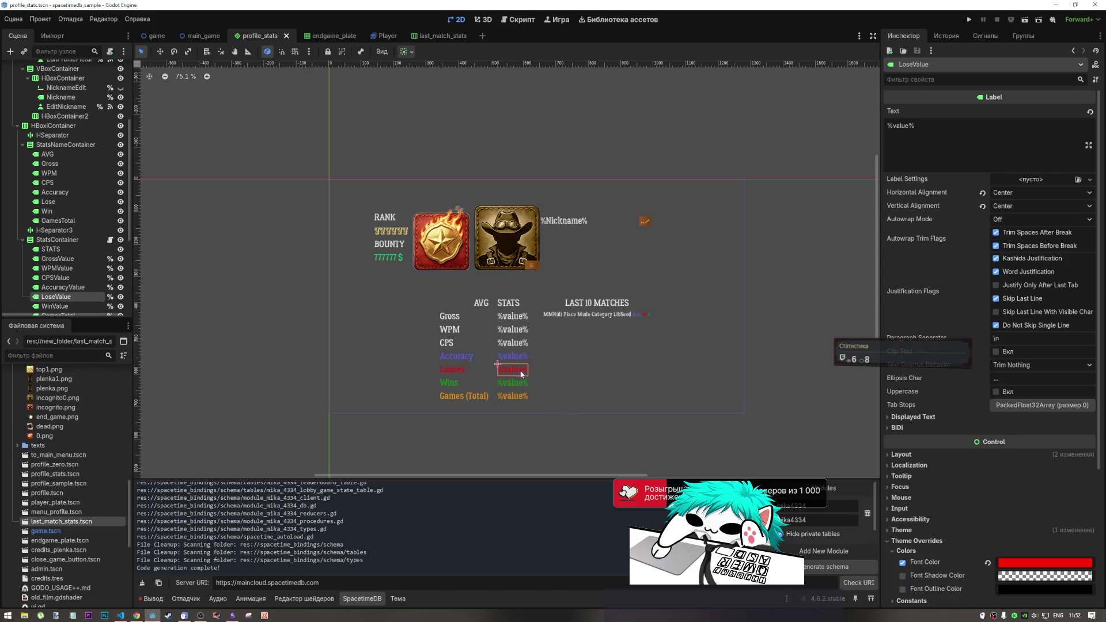
left_click(1005, 563)
type("009e00")
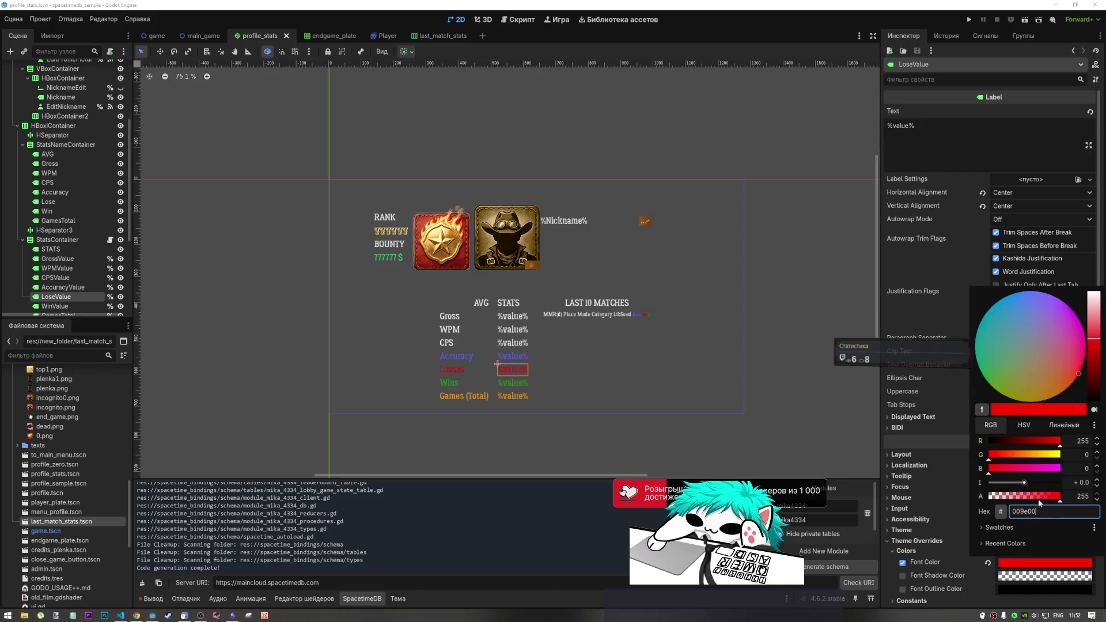
left_click(1023, 528)
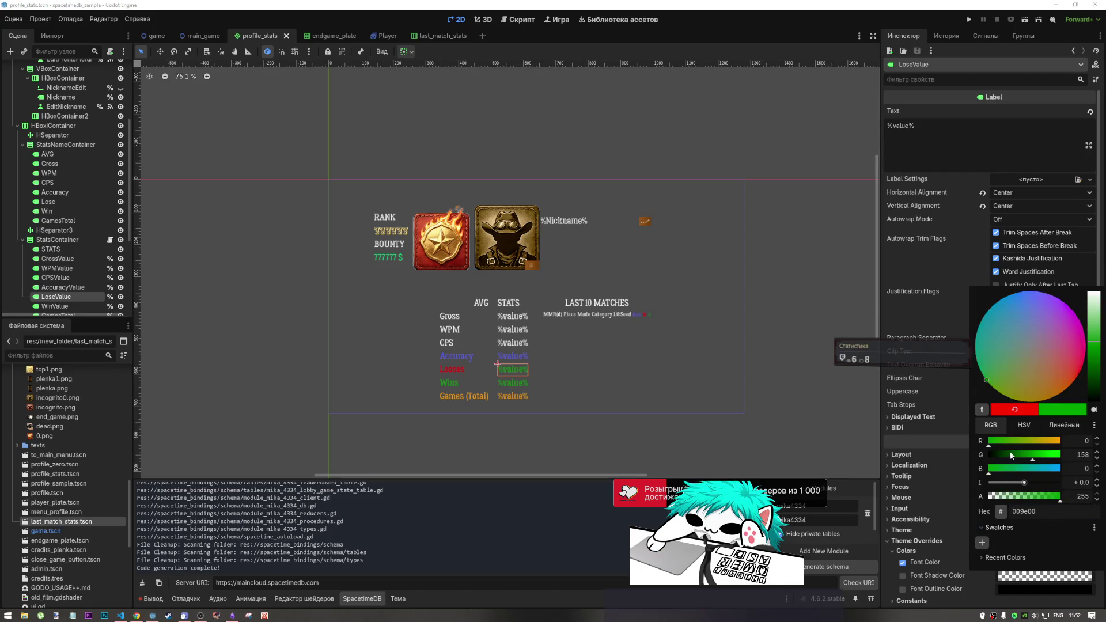
mouse_move(989, 445)
left_mouse_down()
mouse_move(1070, 446)
mouse_move(951, 457)
left_mouse_up()
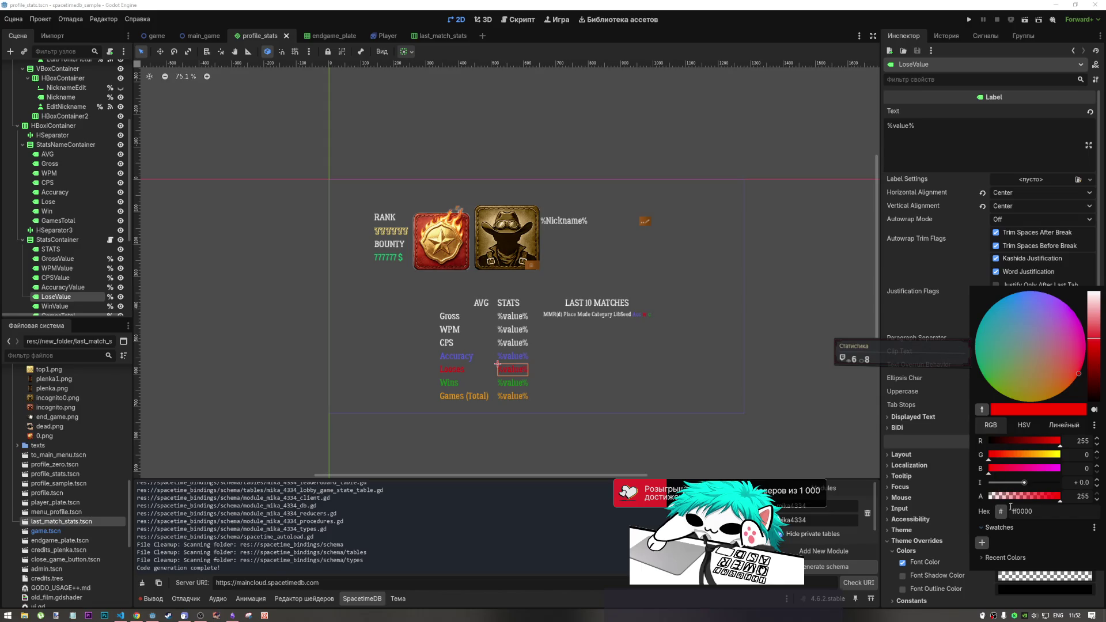
left_click(751, 451)
Check the Lose label's red font colour and switch to the last_match_stats scene.
left_click(453, 371)
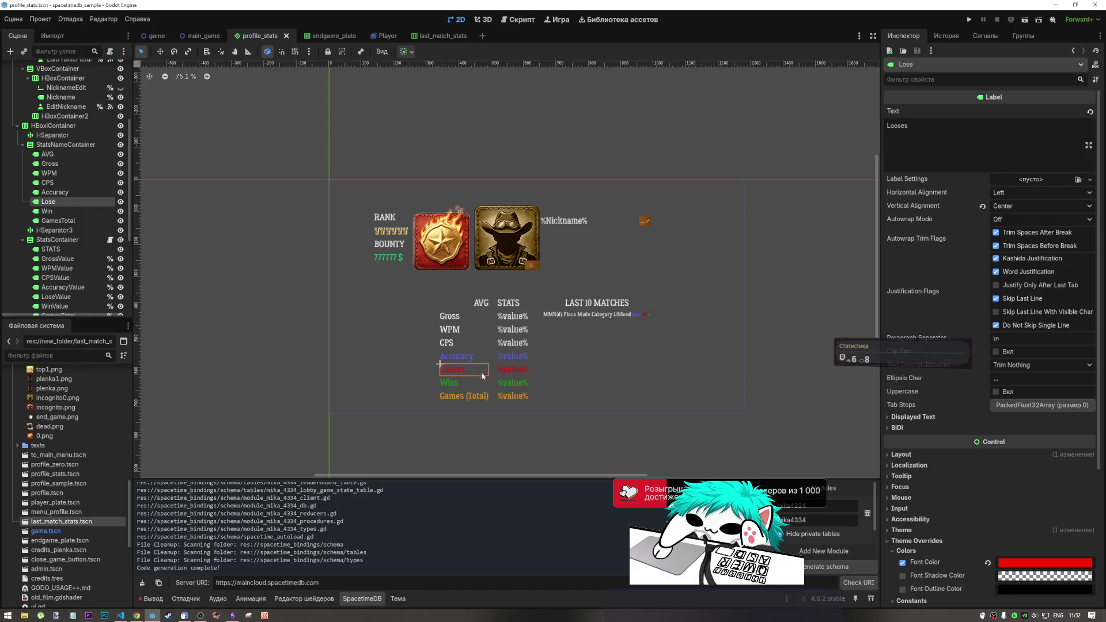
left_click(1035, 564)
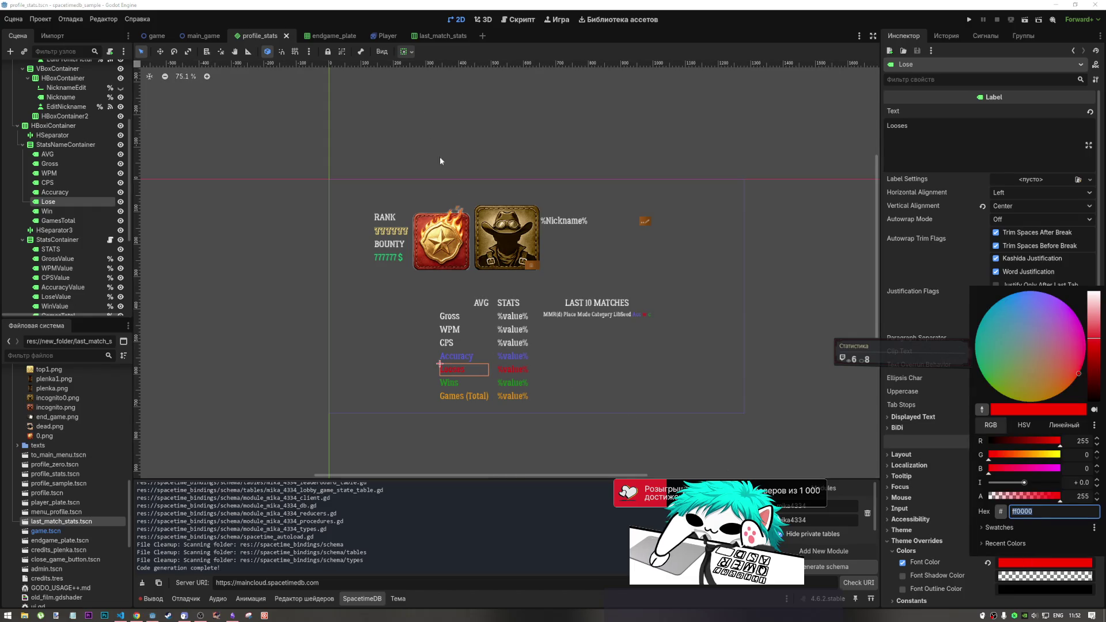
left_click(431, 35)
left_click(431, 35)
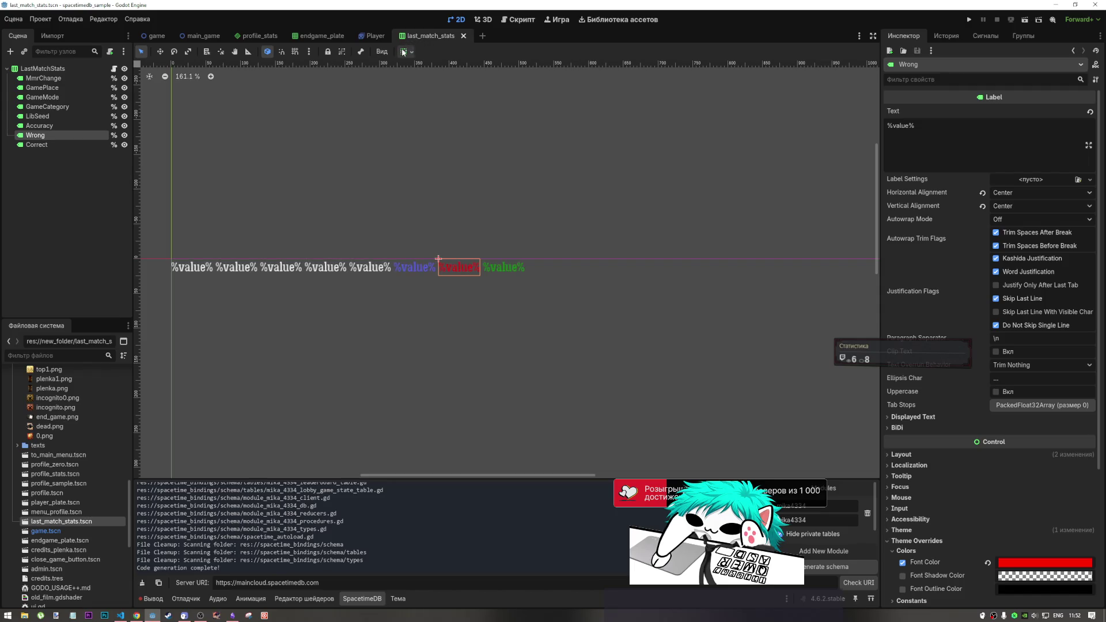
Browse the open scenes, checking the Wrong label colour and endgame_plate's Wrong and Accuracy counters.
left_click(1039, 566)
key("Escape")
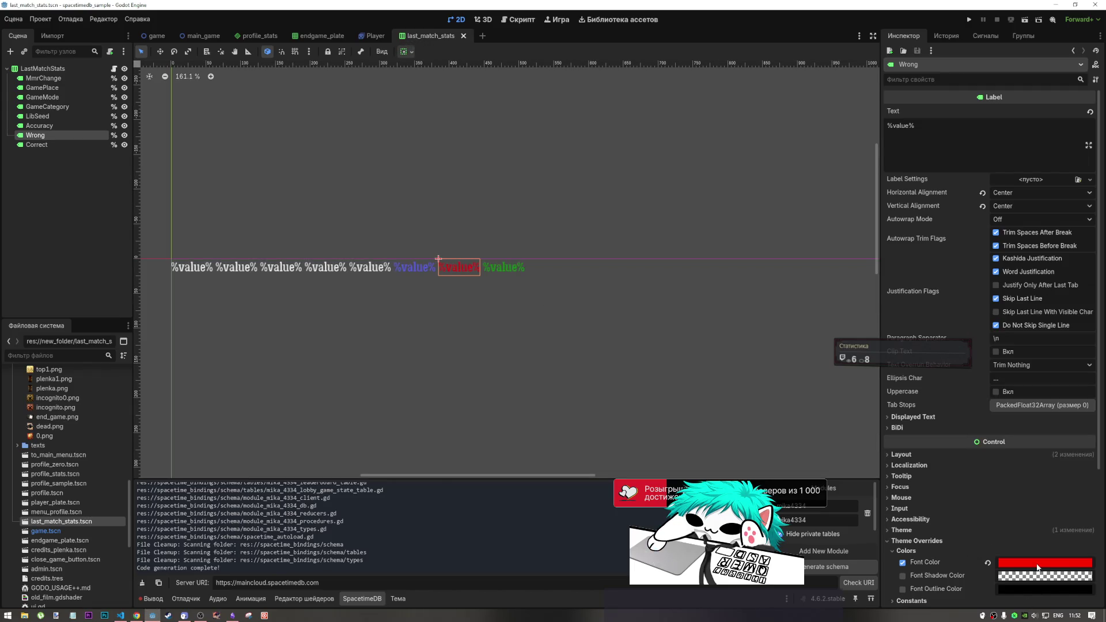
left_click(361, 36)
left_click(319, 35)
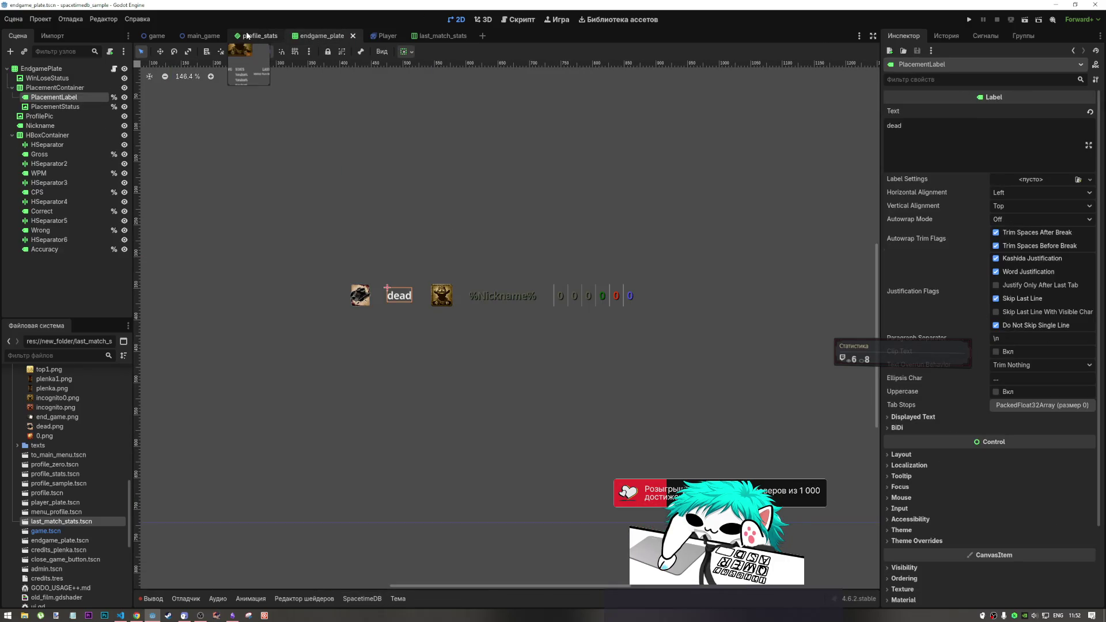
left_click(248, 36)
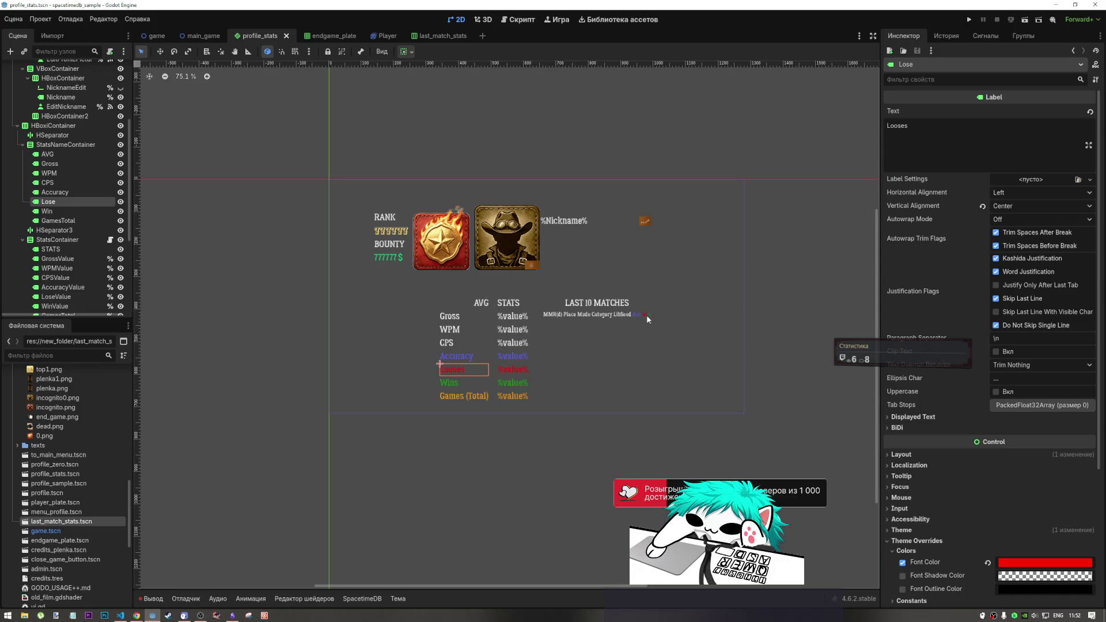
left_click(385, 36)
left_click(416, 36)
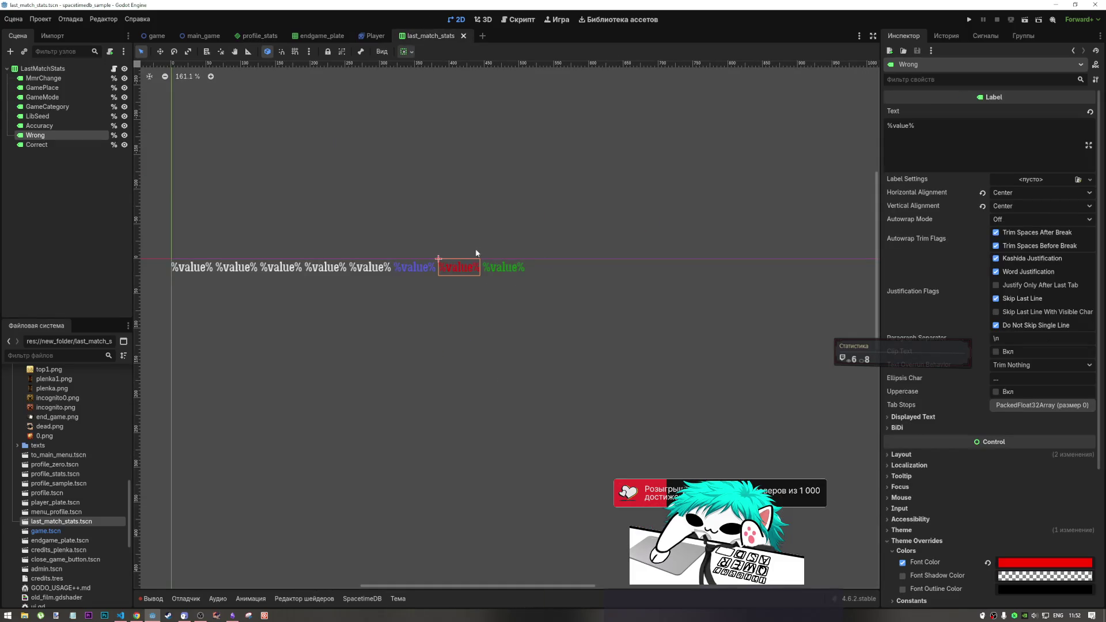
left_click(264, 36)
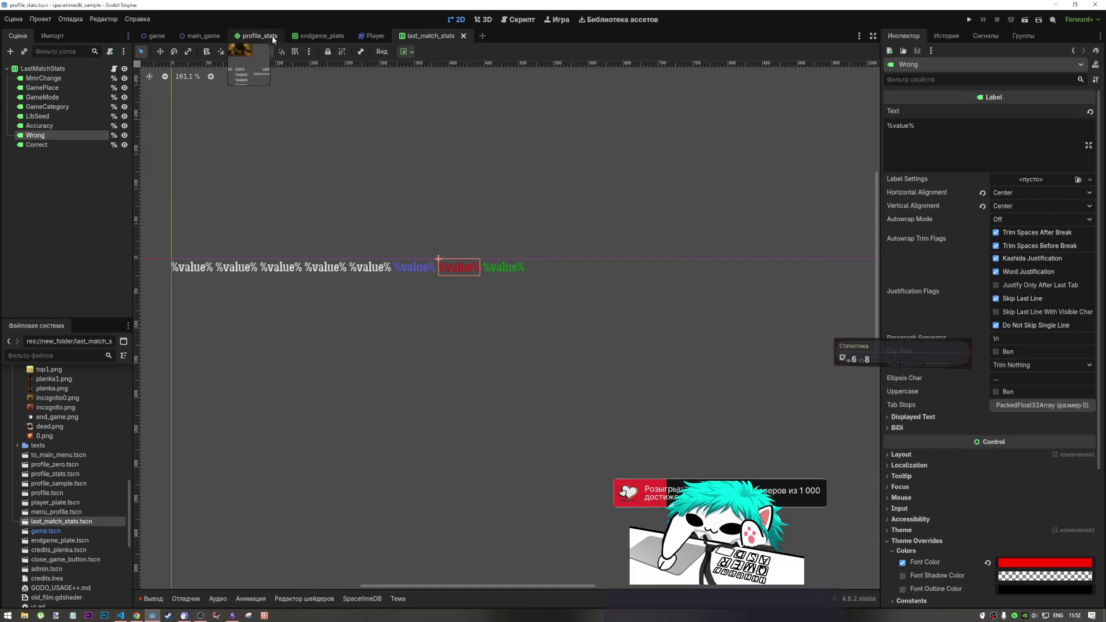
left_click(316, 36)
scroll(651, 312, "down", 4)
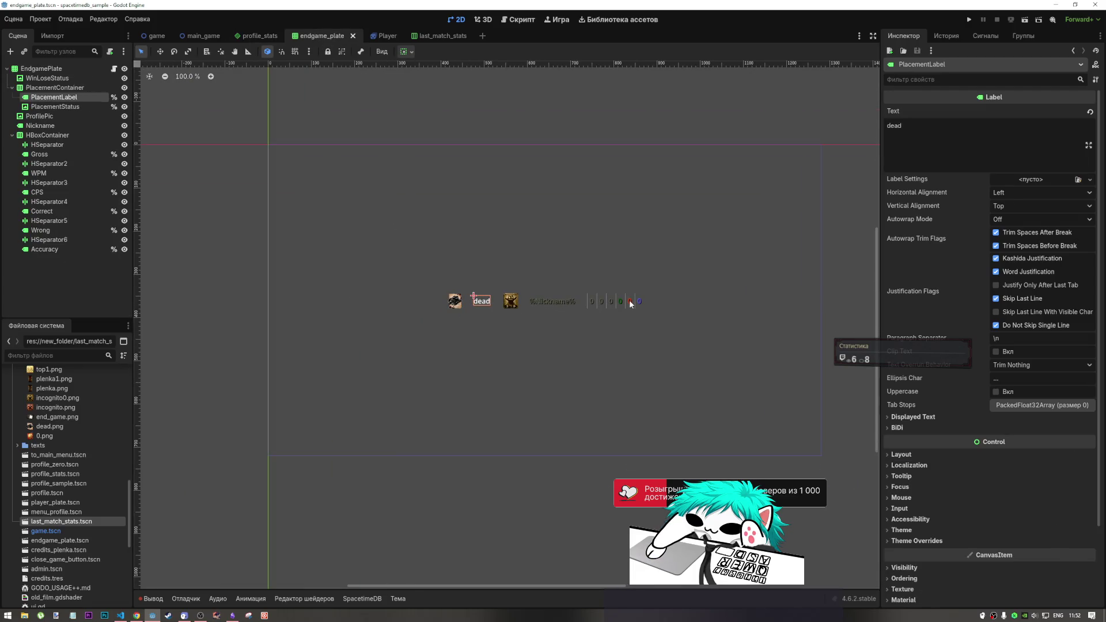
left_click(629, 300)
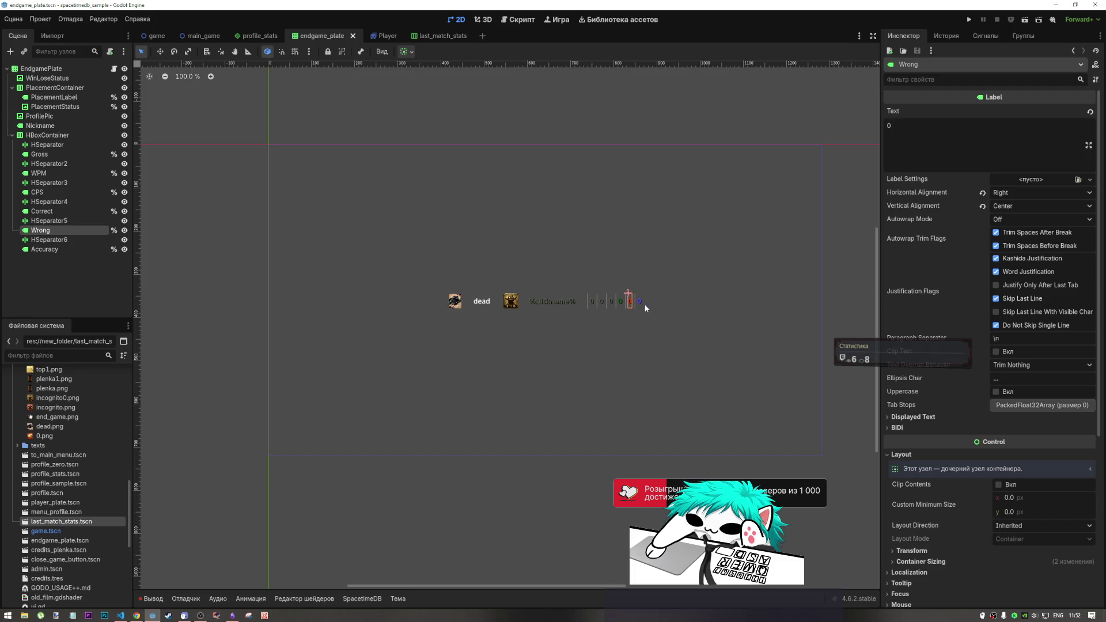
left_click(640, 303)
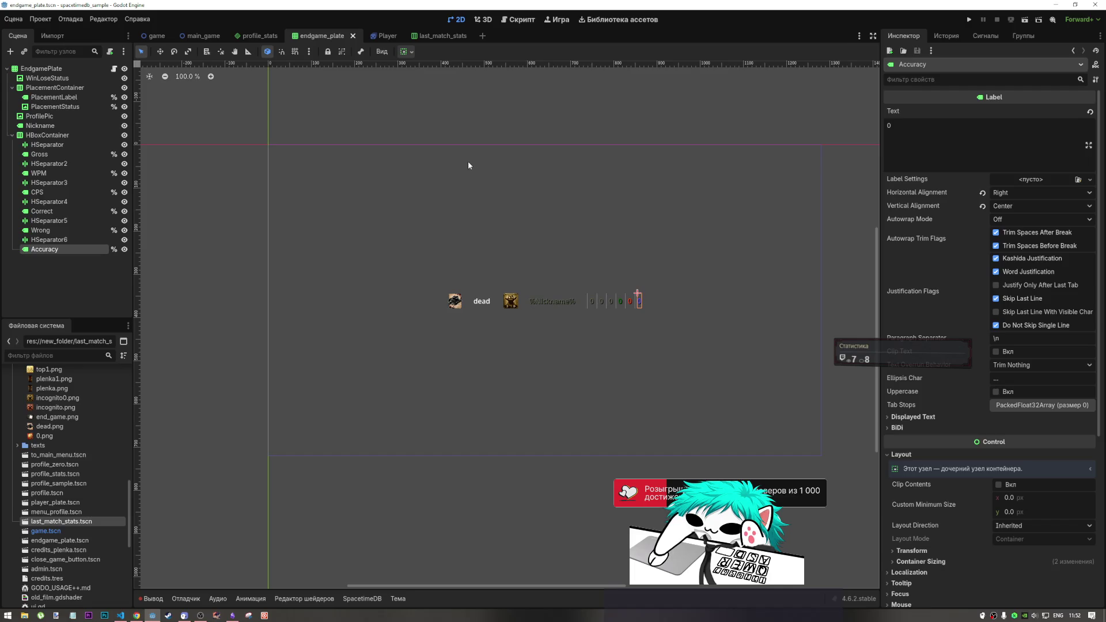
Save the profile_stats scene and open profile_stats.gd at its init_stats function.
mouse_move(257, 36)
key("ctrl+shift+Tab")
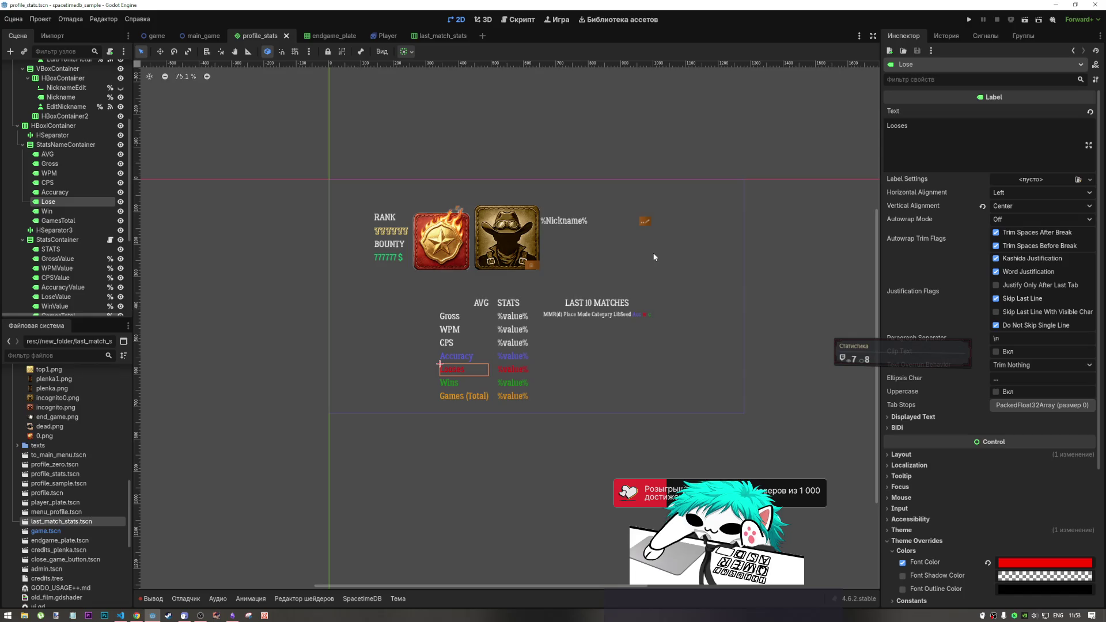
key("ctrl+s")
left_click(433, 267)
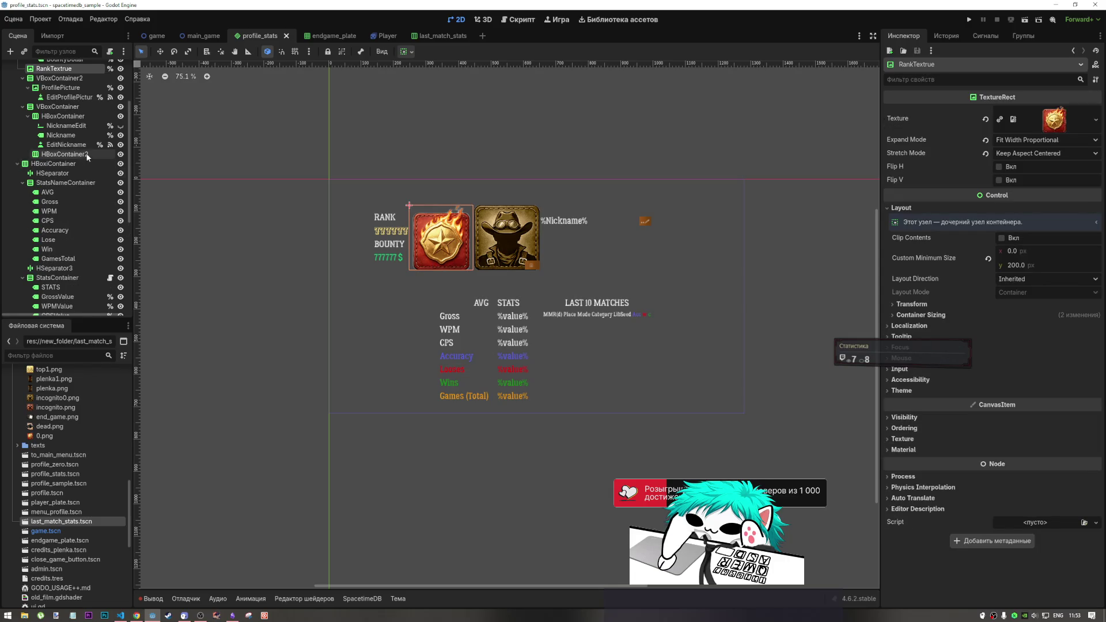
scroll(88, 148, "up", 3)
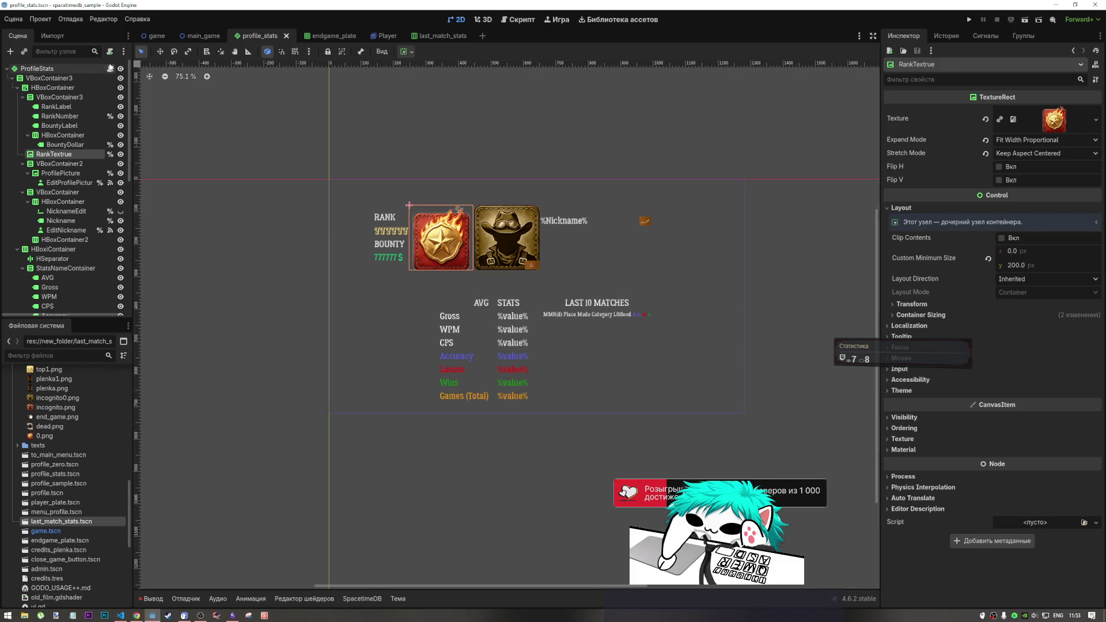
left_click(110, 68)
scroll(404, 346, "up", 3)
scroll(374, 403, "down", 3)
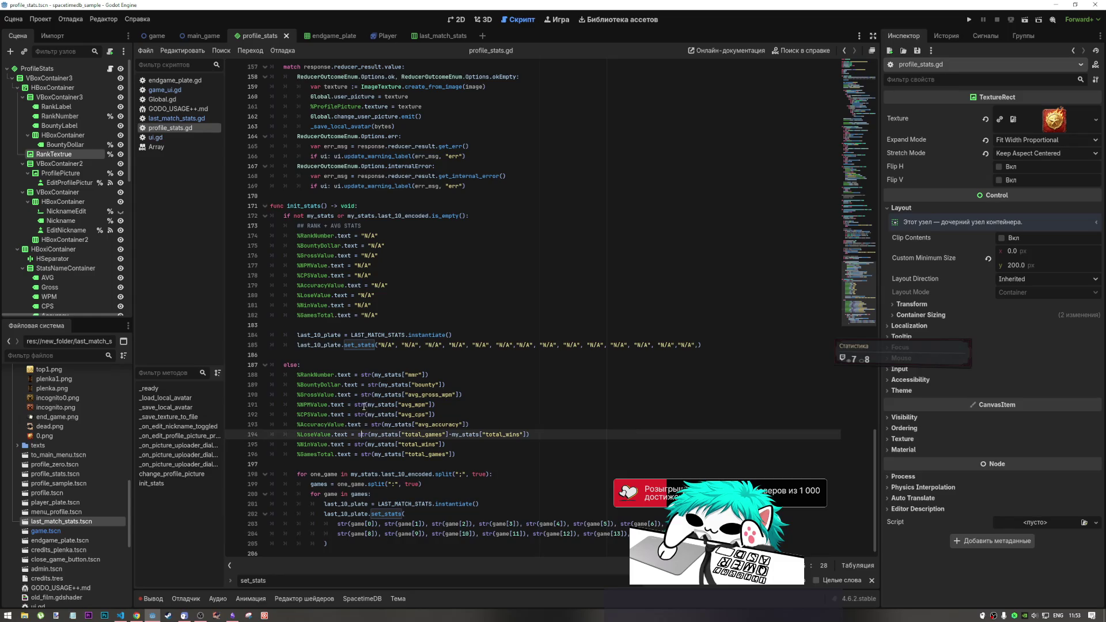
Tidy the trailing blank lines of profile_stats.gd and check where my_stats is used.
left_click(412, 365)
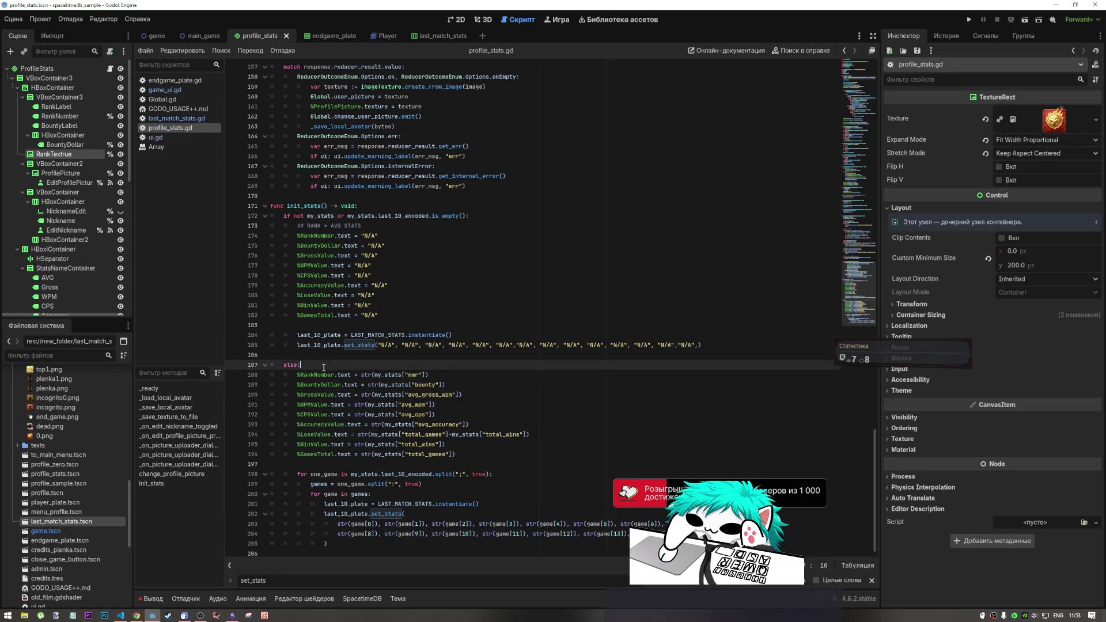
left_click(425, 375)
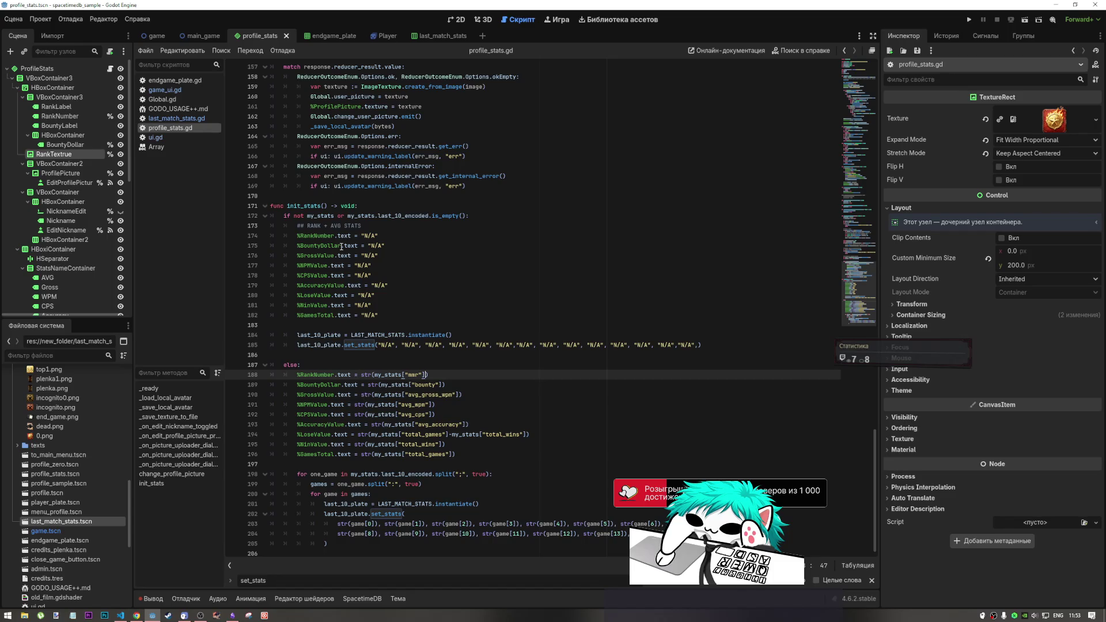
left_click(315, 544)
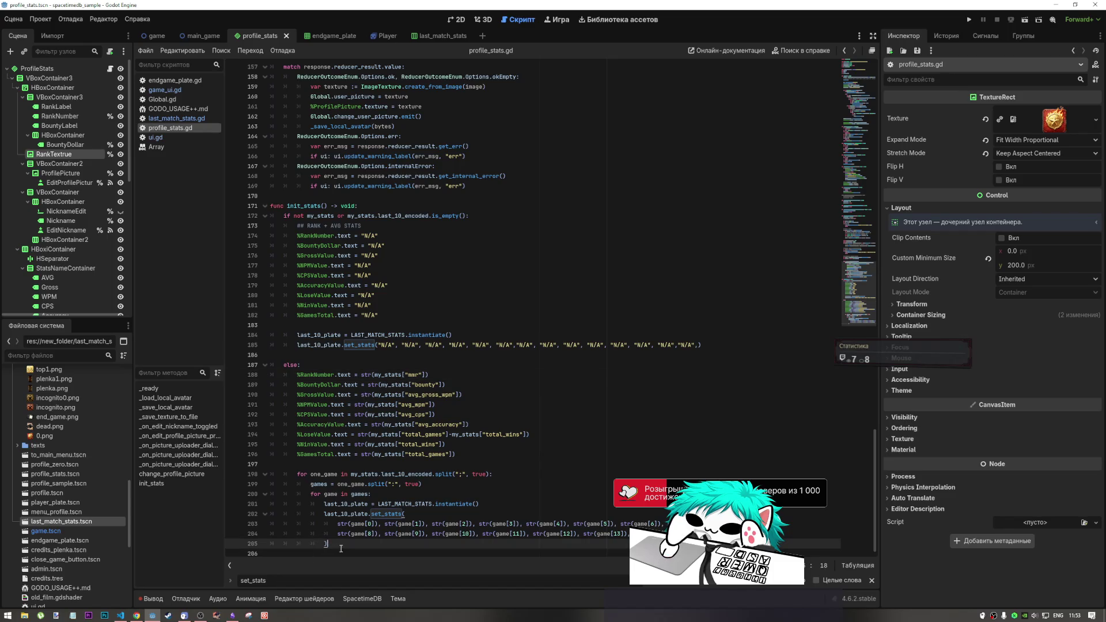
key("Return")
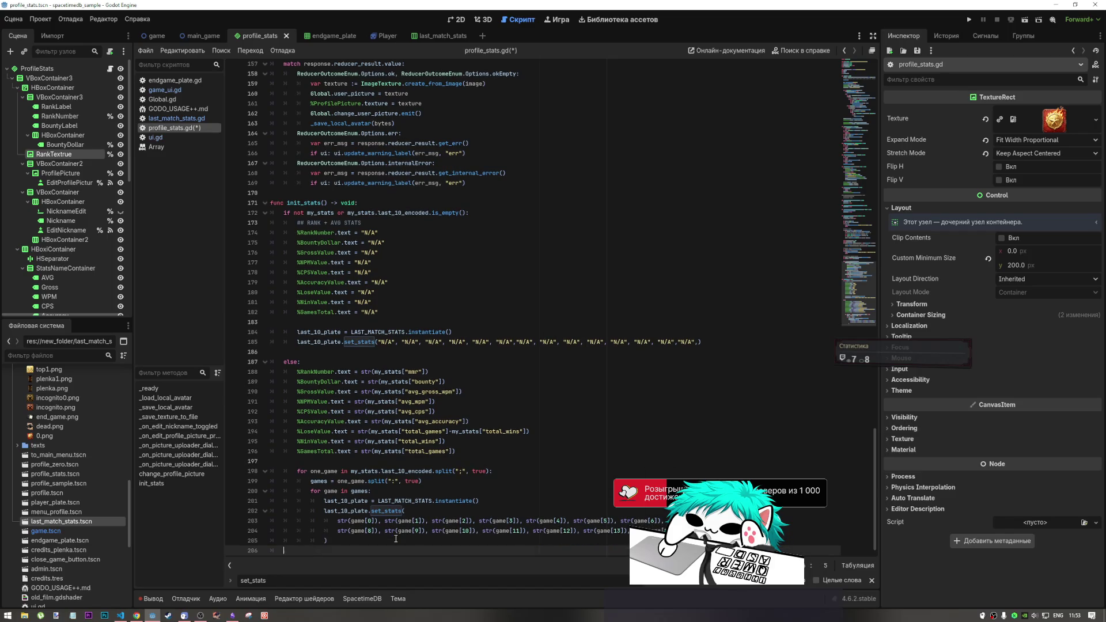
key("Return")
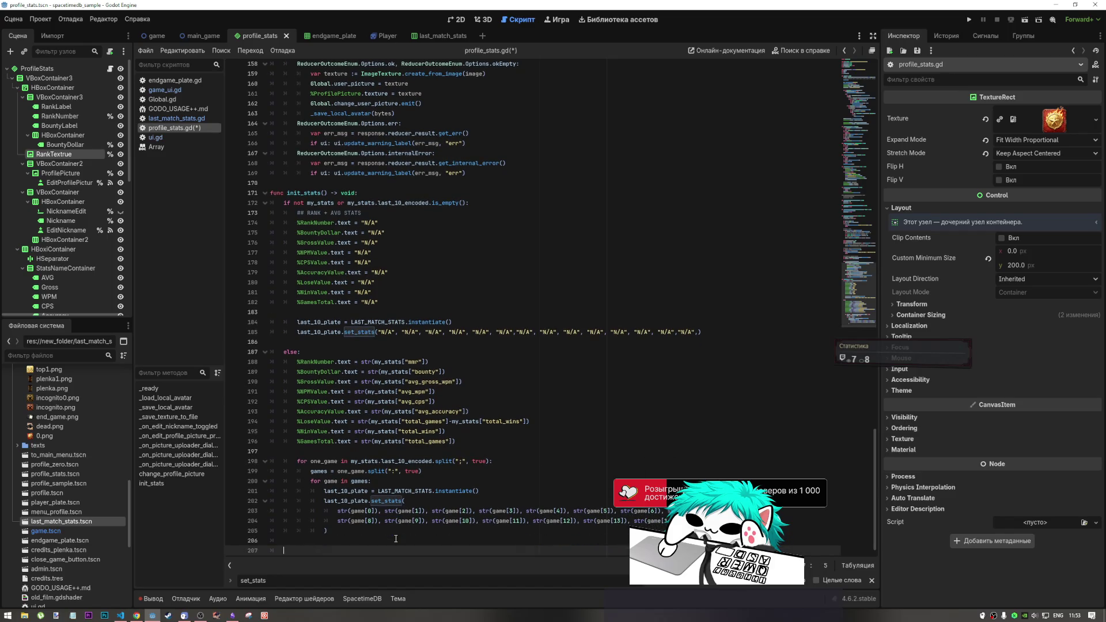
scroll(337, 396, "down", 1)
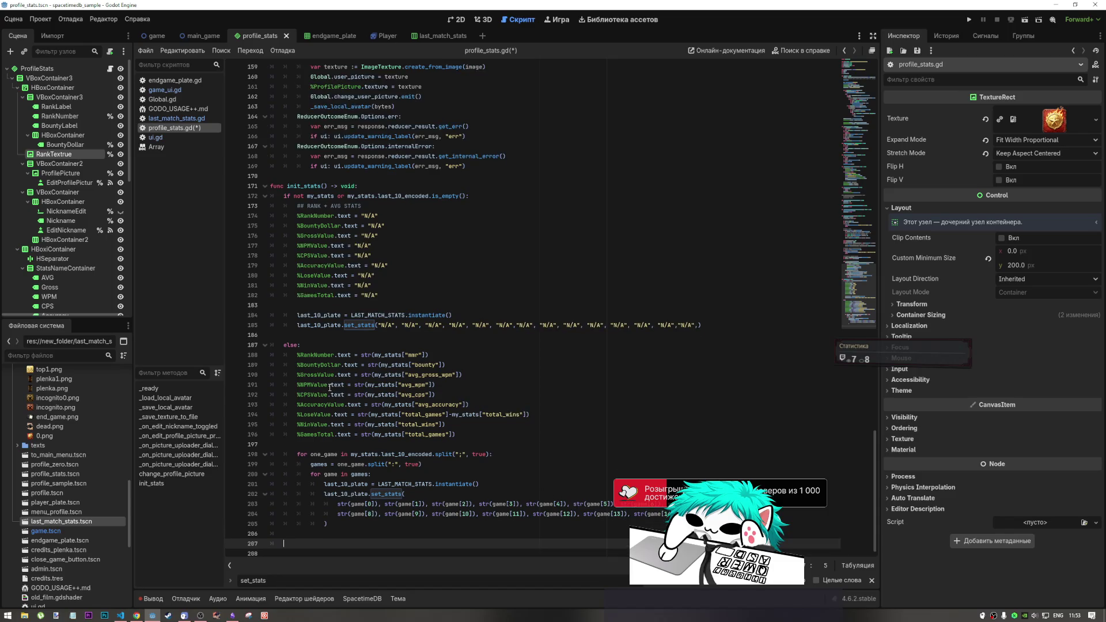
left_click(361, 453)
double_click(402, 354)
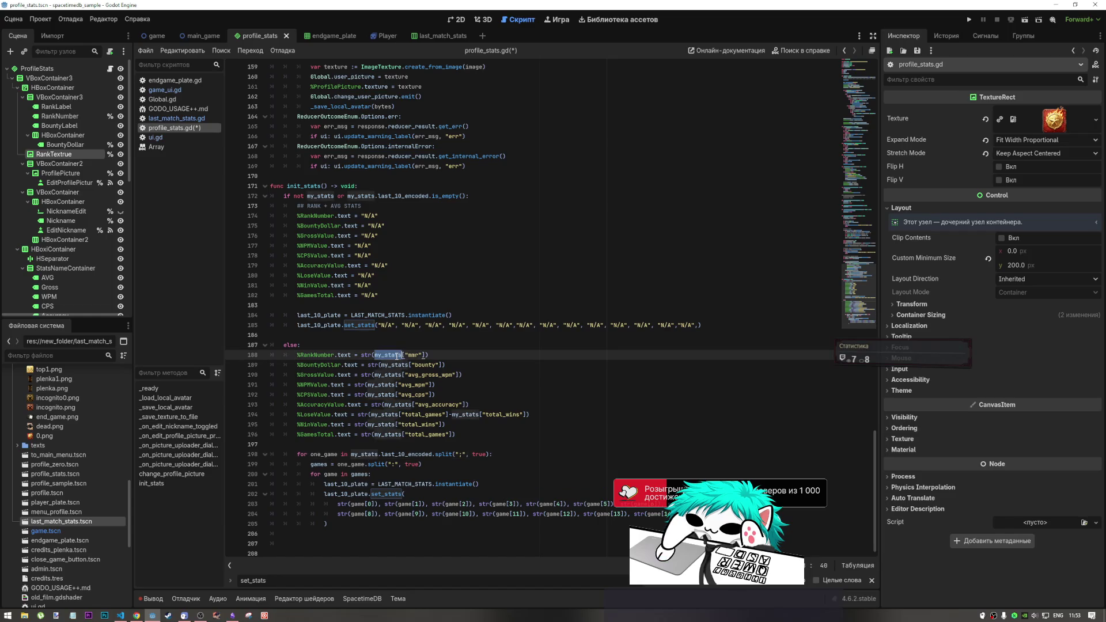
left_click(278, 536)
key("Down")
key("BackSpace")
key("BackSpace")
key("BackSpace")
key("Tab")
key("Tab")
key("Tab")
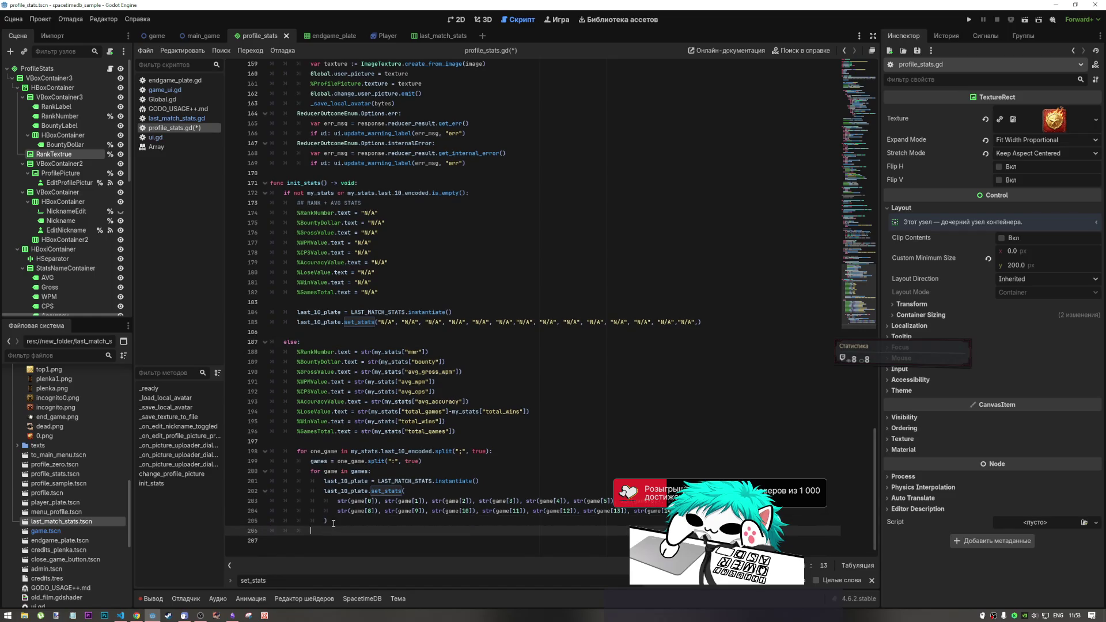
key("BackSpace")
Insert a new indented line under else: in init_stats reading my_stats.
left_click(345, 341)
key("Return")
key("Return")
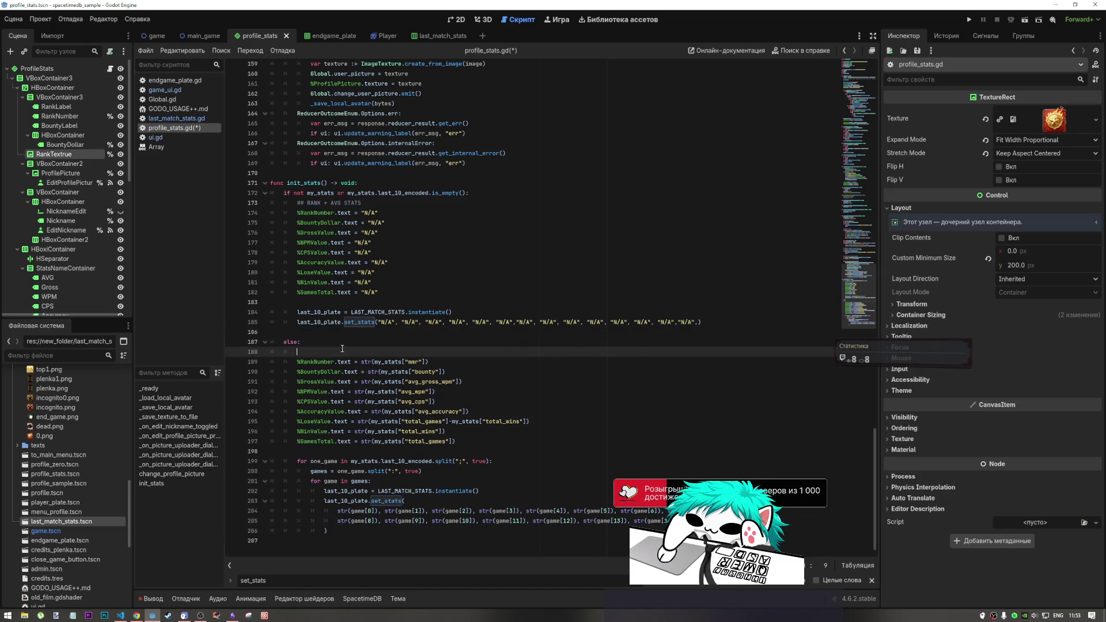
key("Up")
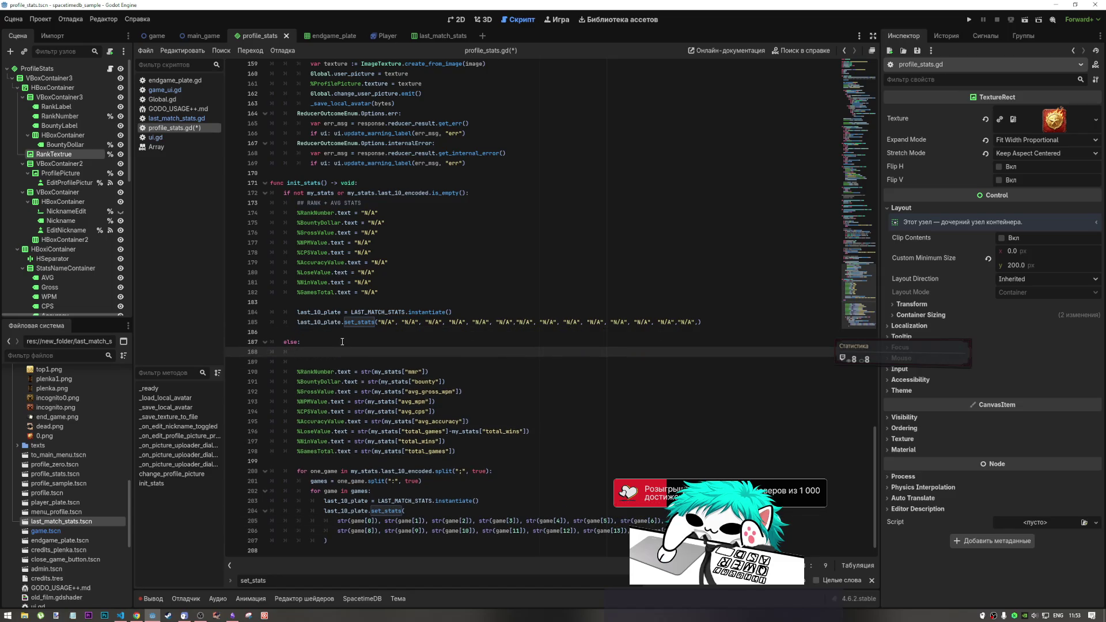
type("my_stats")
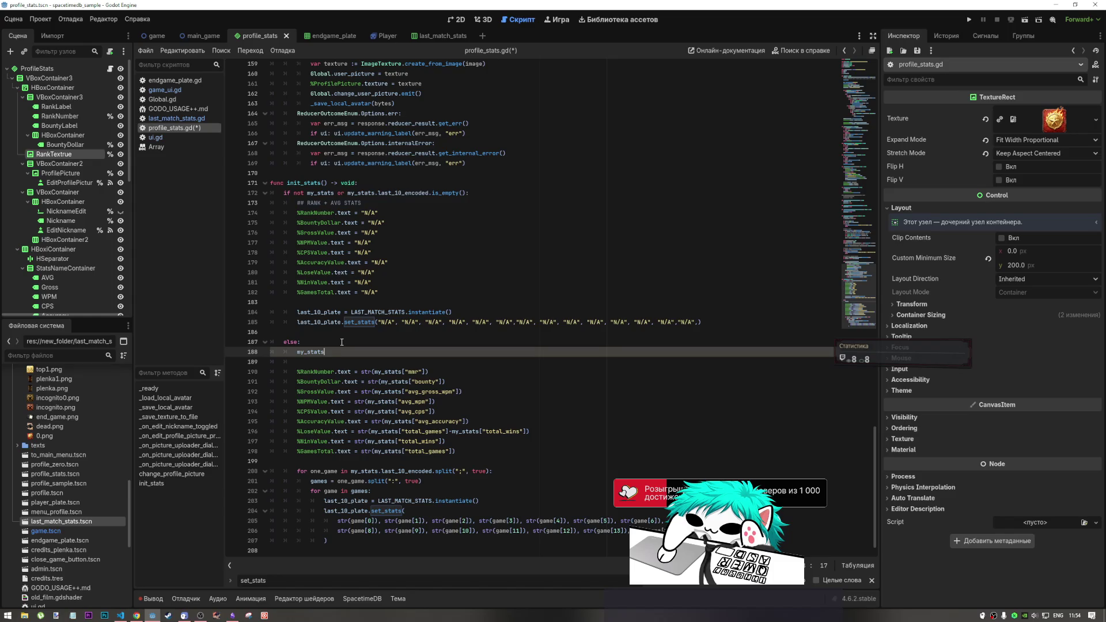
Add a blank line below the LAST_MATCH_STATS preload constant.
scroll(342, 342, "up", 20)
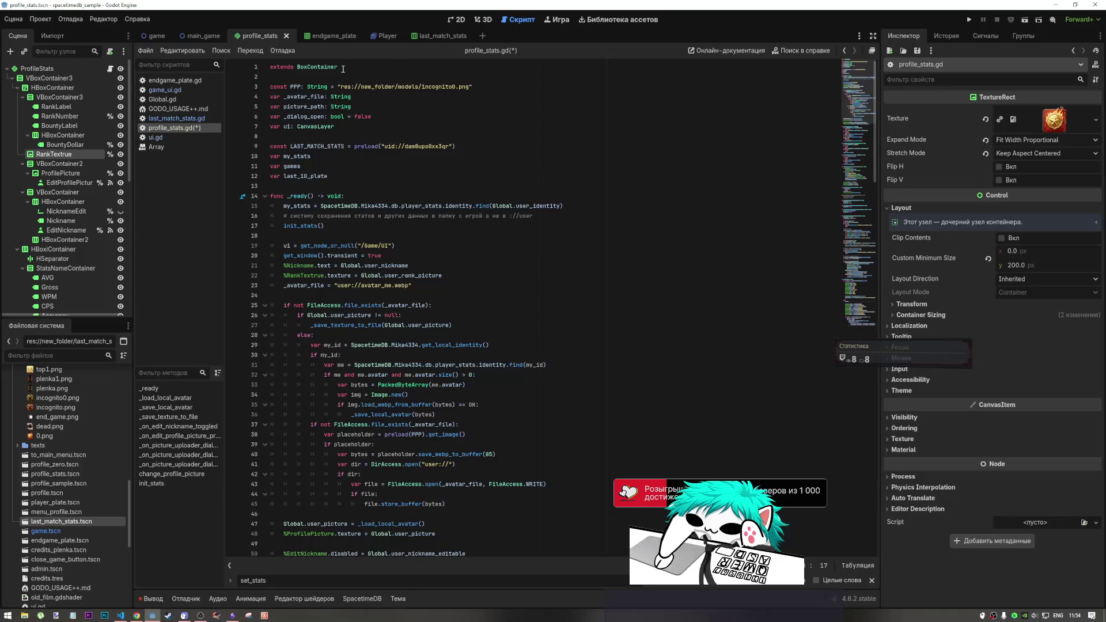
left_click(481, 146)
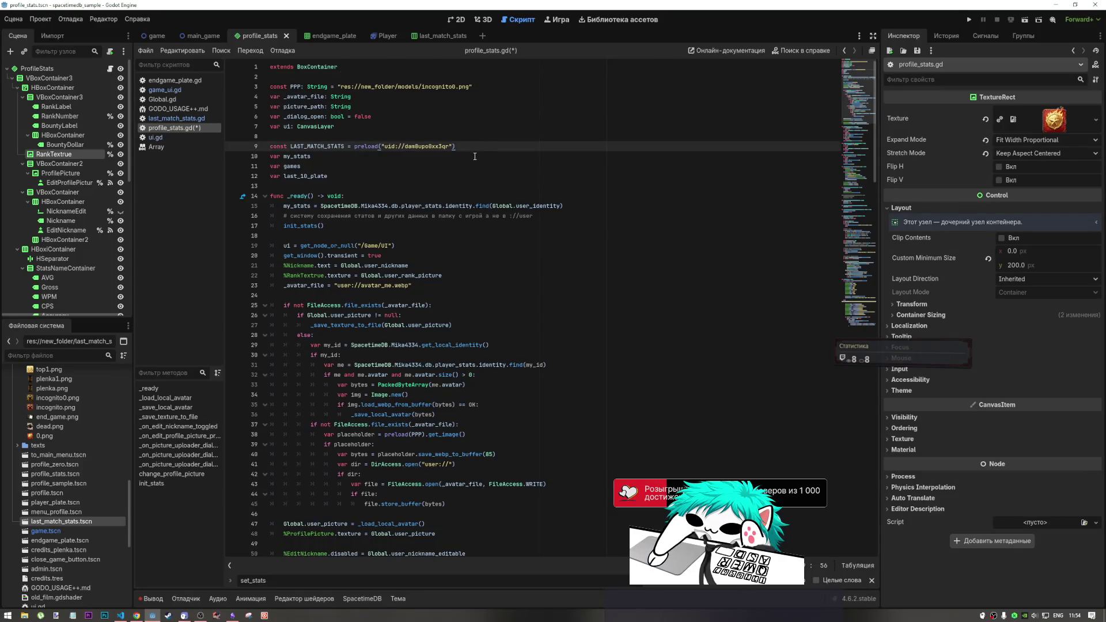
key("Return")
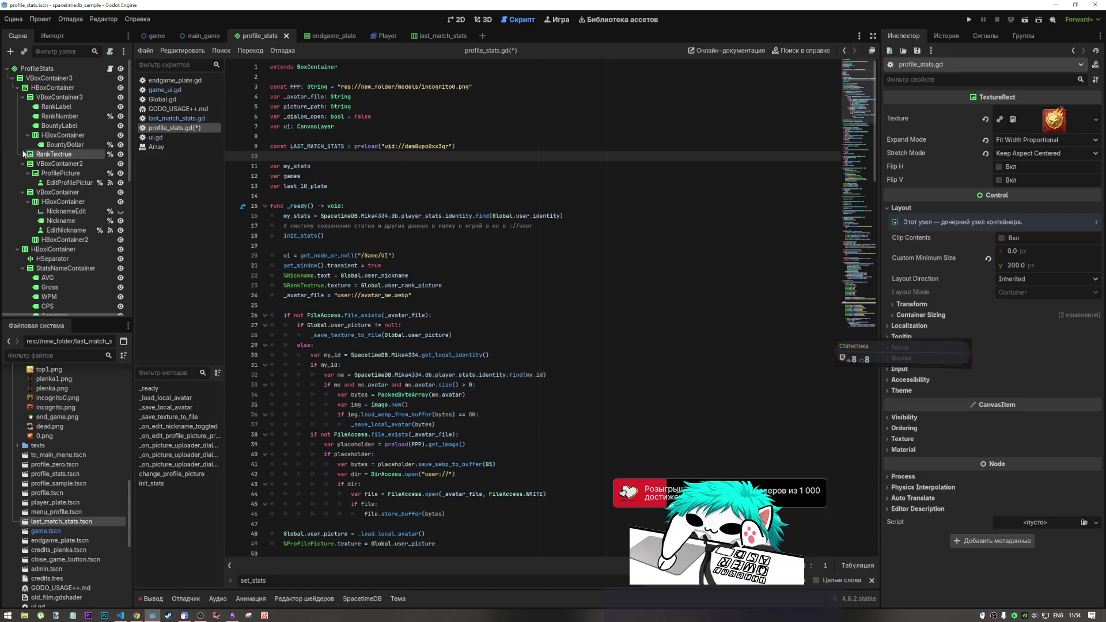
Scroll the FileSystem dock to the models folder, collapse and re-expand it, and select it.
scroll(62, 421, "up", 10)
scroll(61, 421, "up", 2)
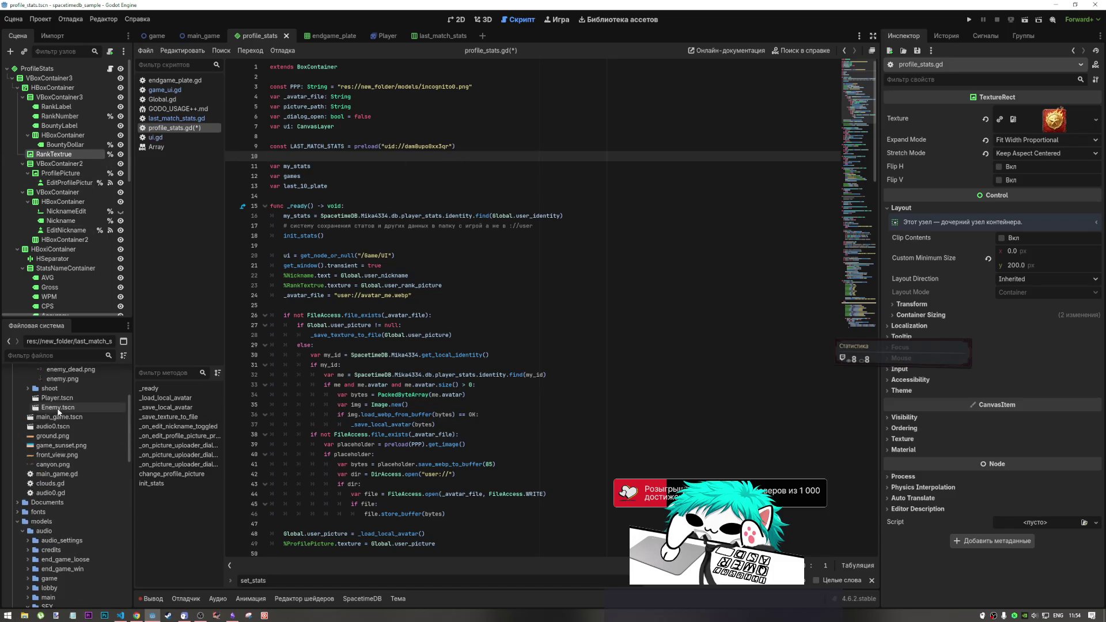
scroll(51, 446, "down", 2)
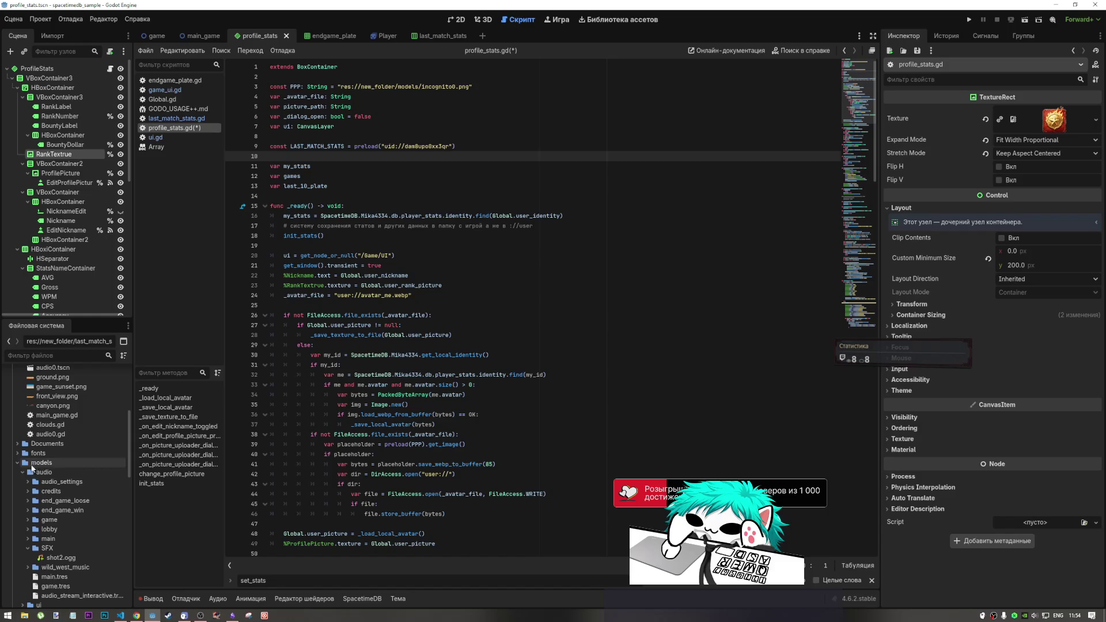
left_click(18, 463)
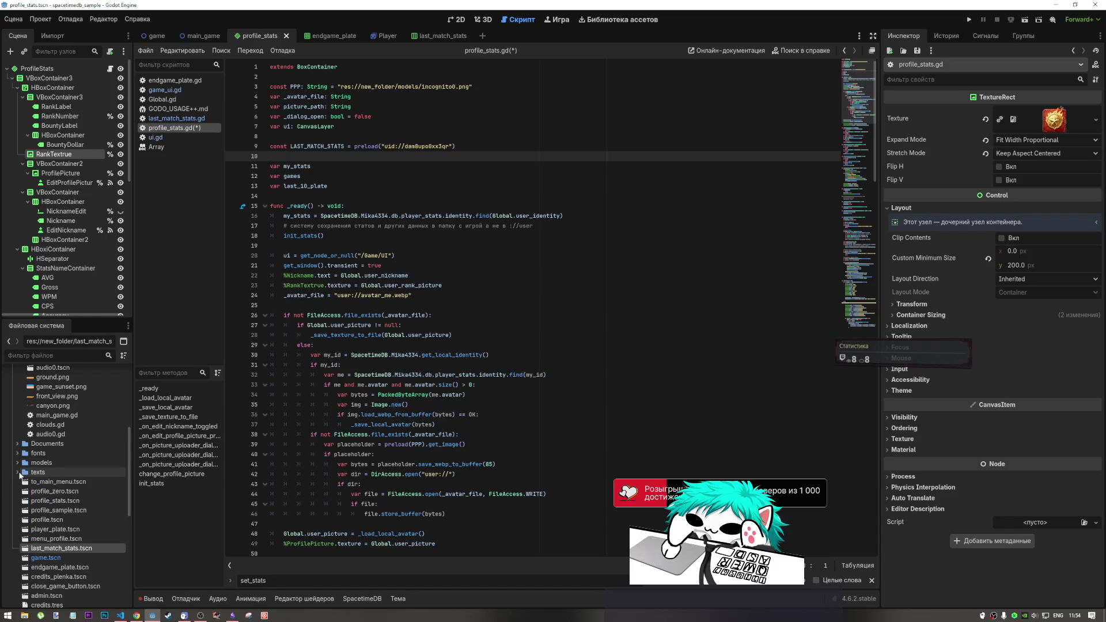
left_click(18, 463)
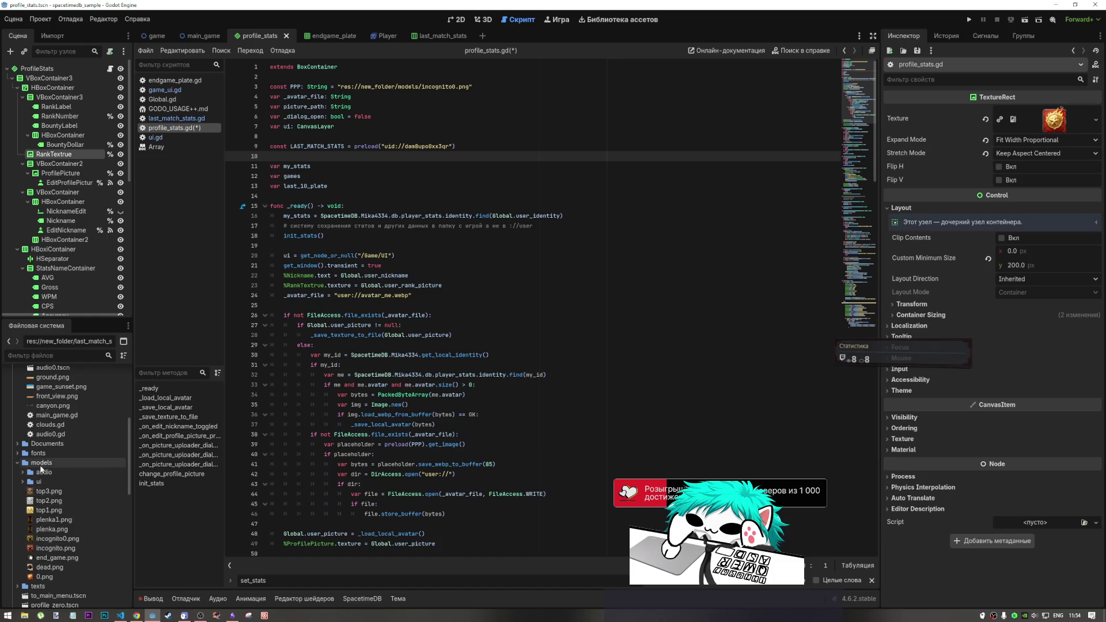
right_click(42, 464)
left_click(34, 461)
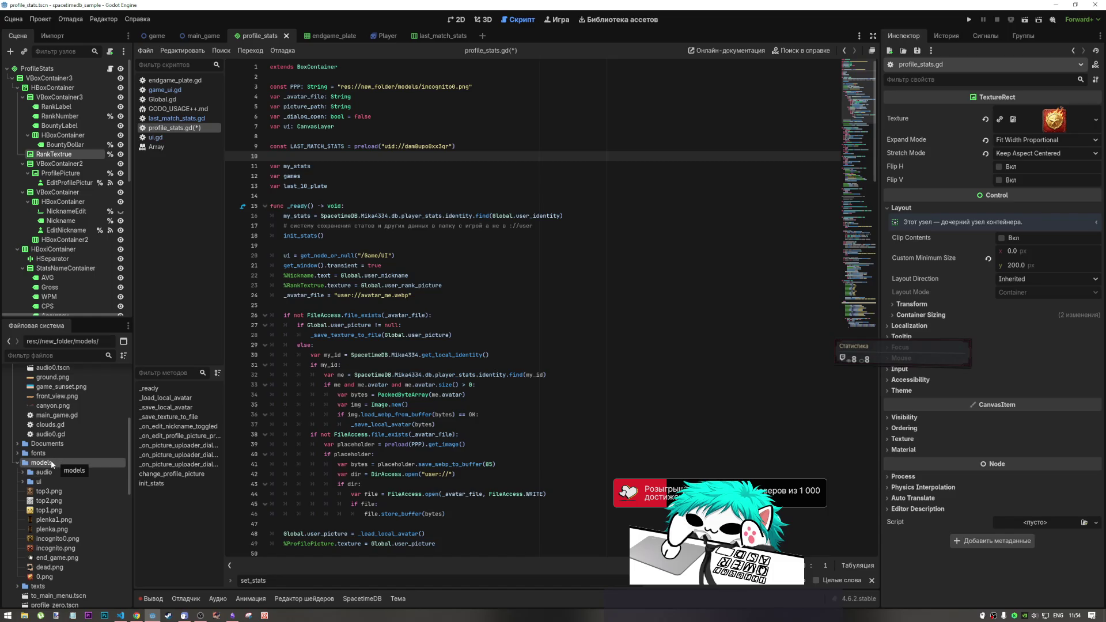
left_click(51, 464)
Create a folder named ranks inside models from the right-click Create menu, then select it.
right_click(43, 468)
mouse_move(179, 458)
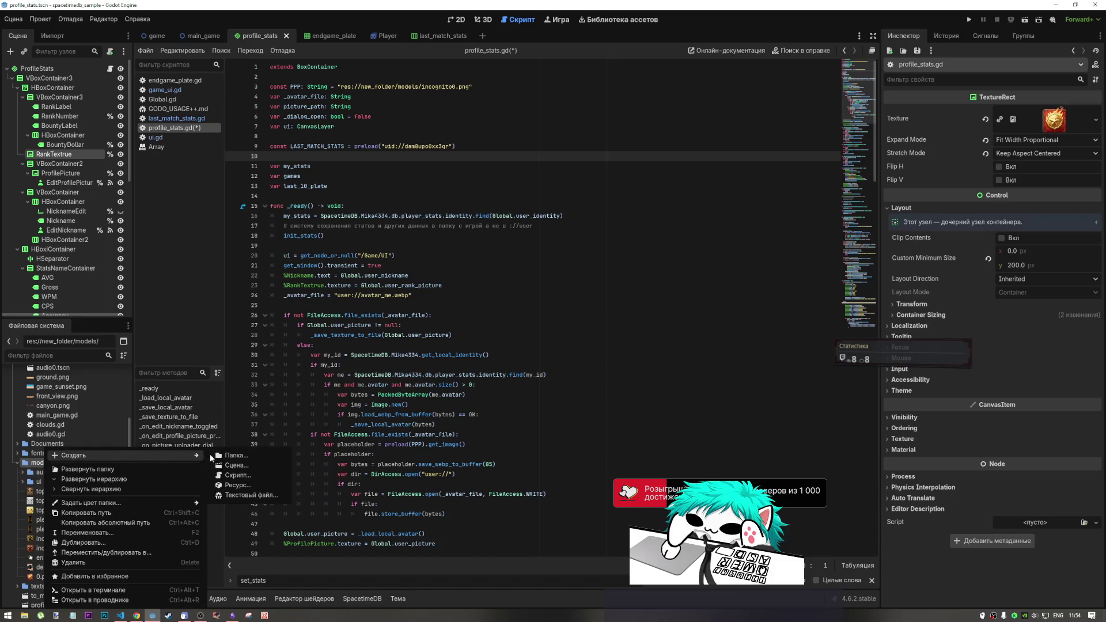
left_click(236, 455)
type("ranks")
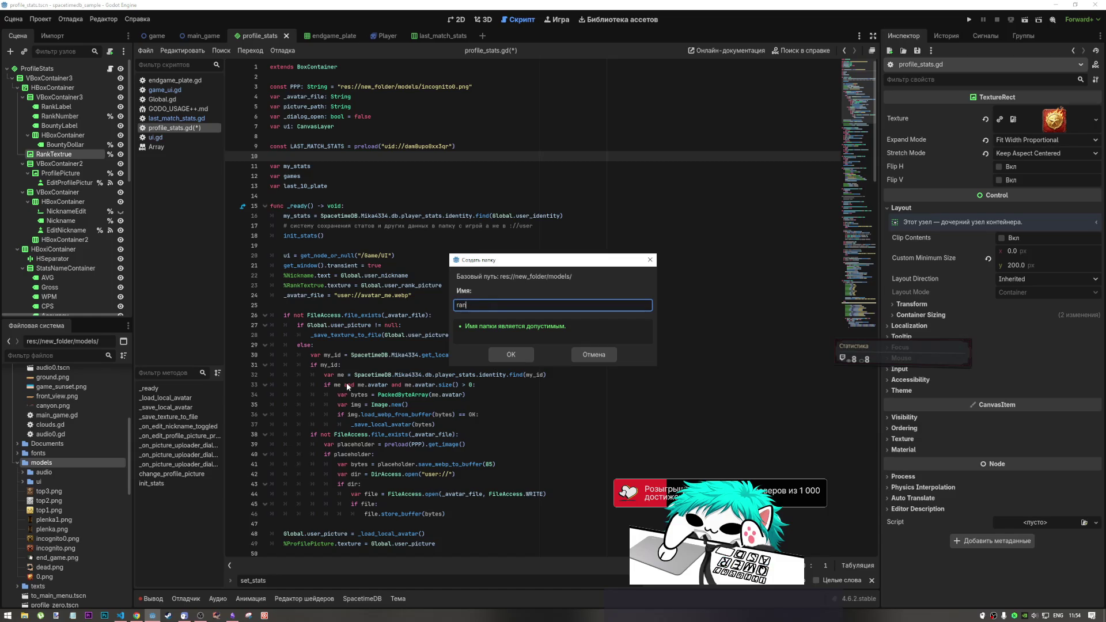
left_click(511, 354)
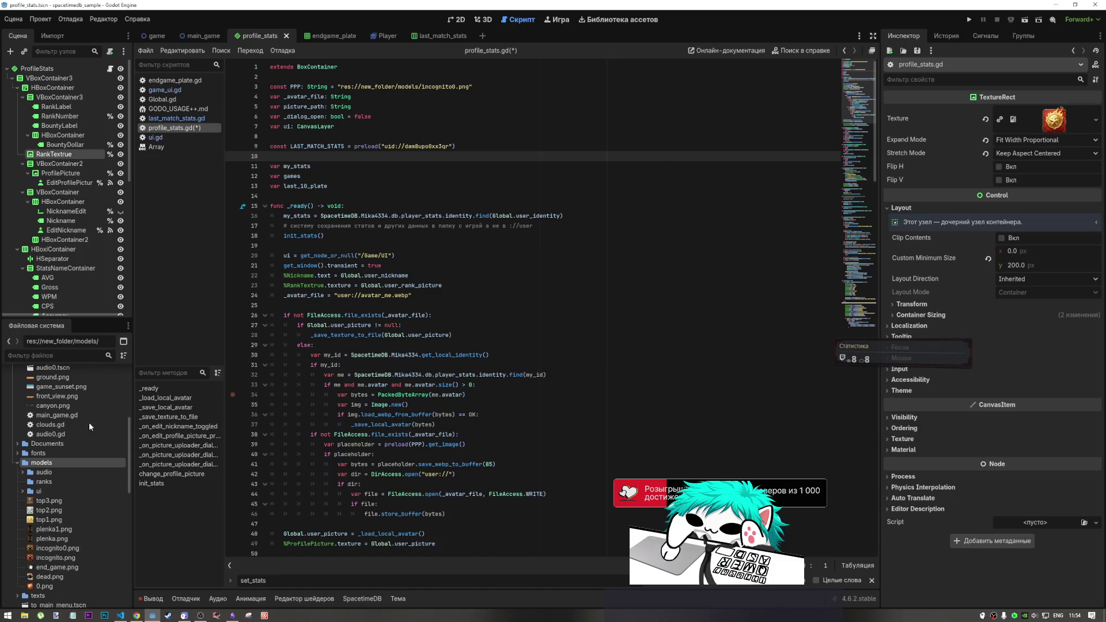
left_click(49, 479)
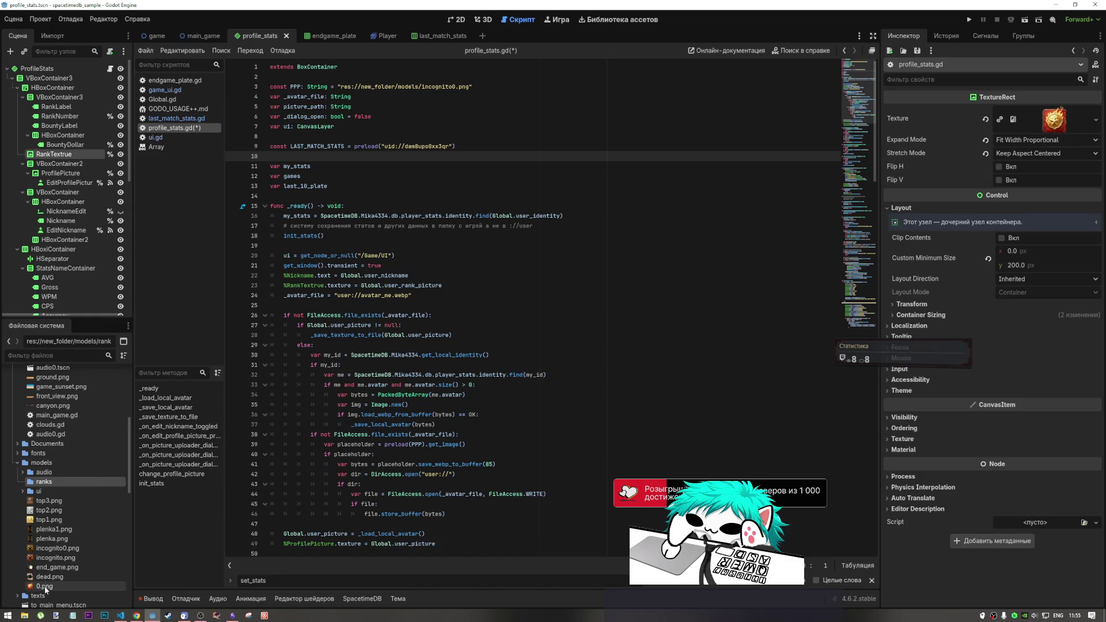
mouse_move(45, 588)
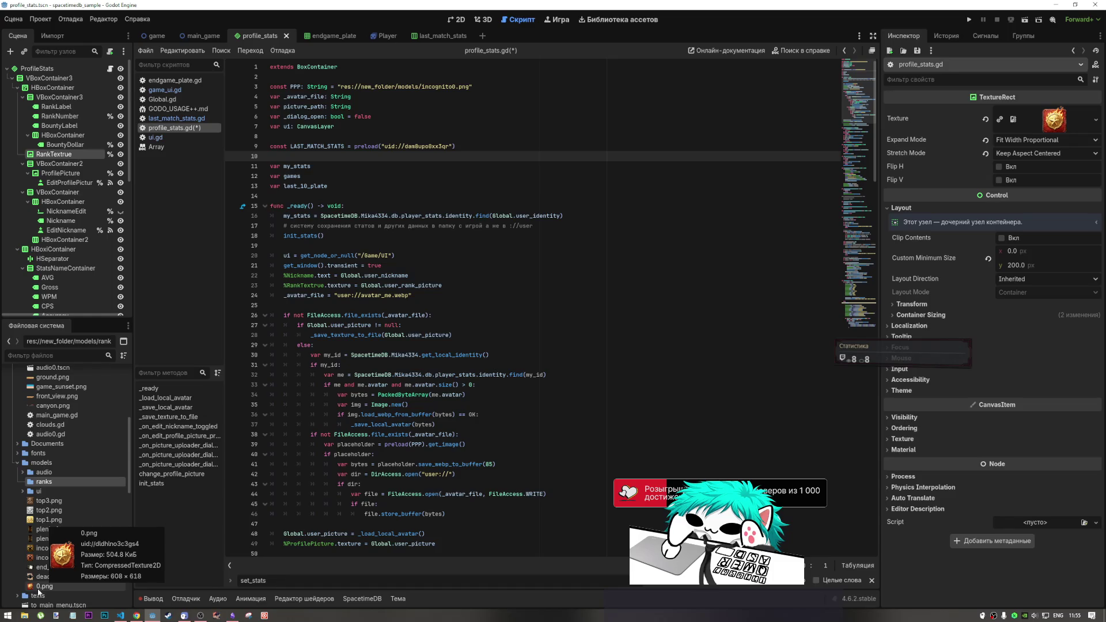
Drag 0.png into the models/ranks folder and confirm the move.
left_click(460, 19)
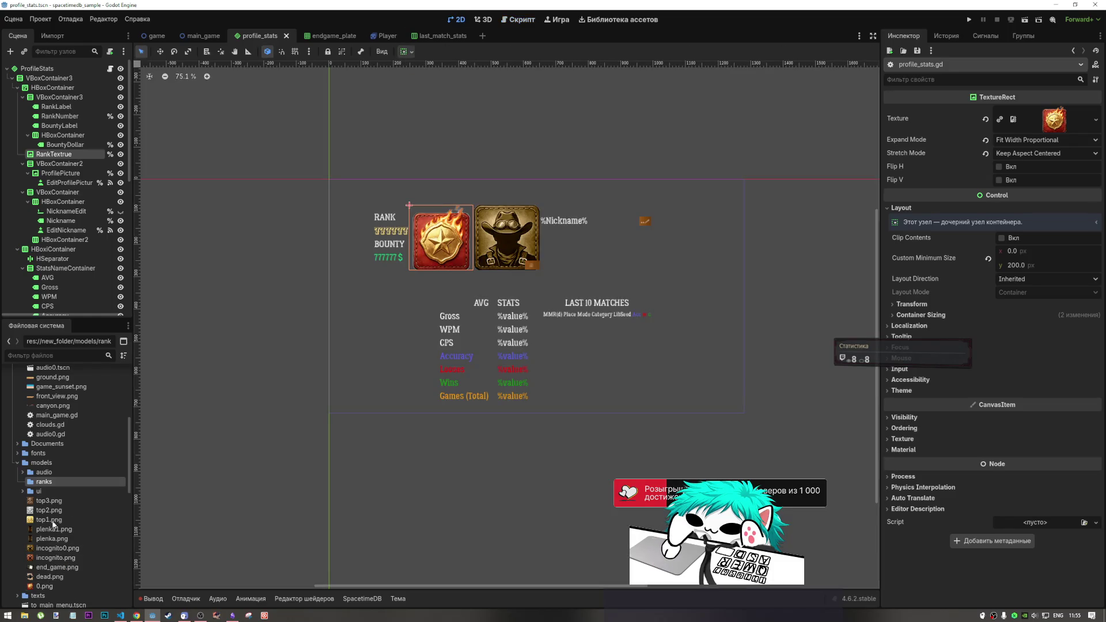
left_click_drag(45, 586, 56, 485)
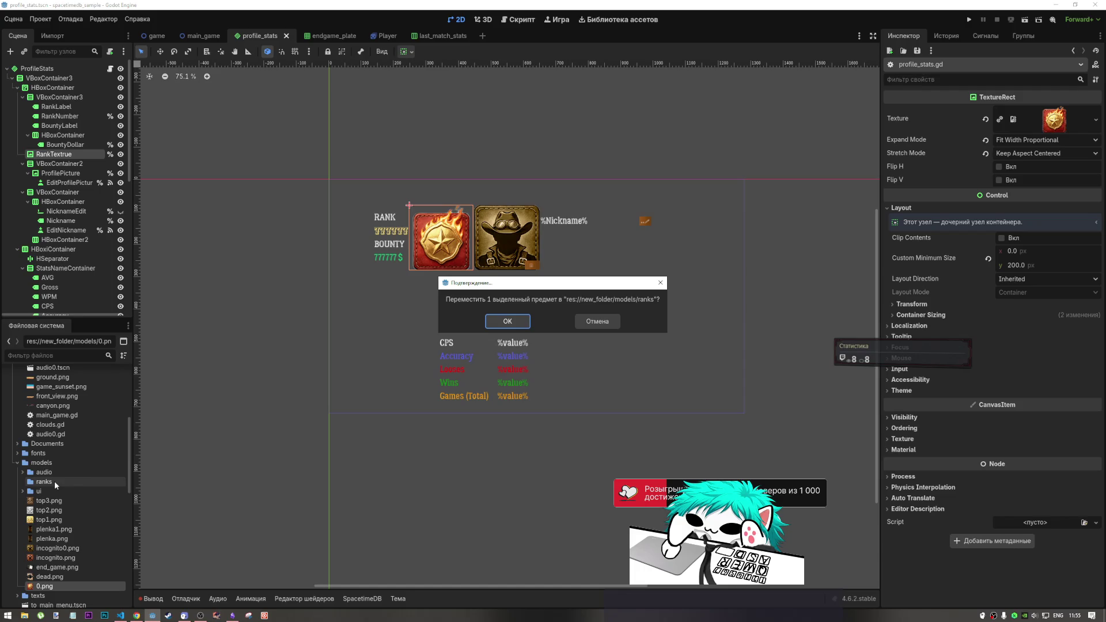
left_click(507, 323)
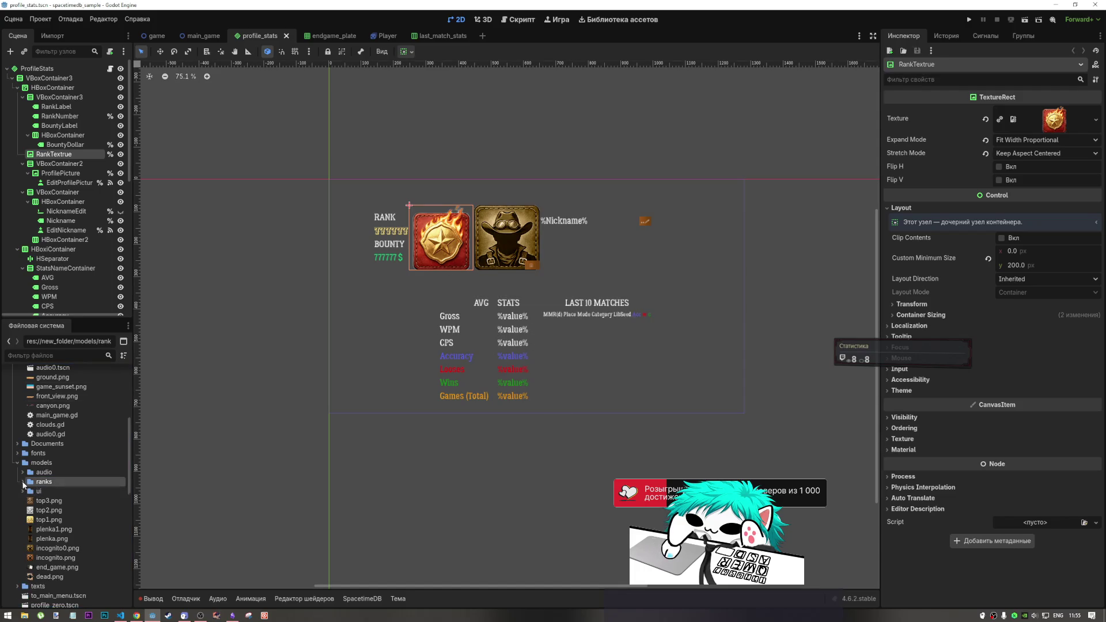
Cycle through VS Code and the Chrome DeepSeek chat, then return to Godot.
left_click(136, 615)
left_click(122, 616)
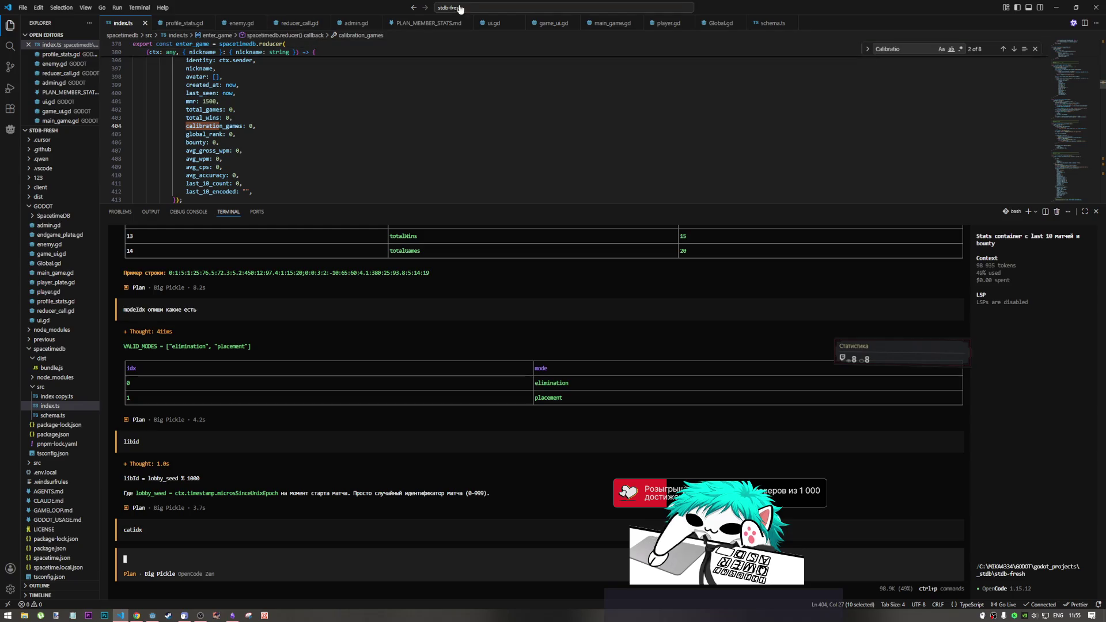
left_click(137, 615)
left_click(151, 616)
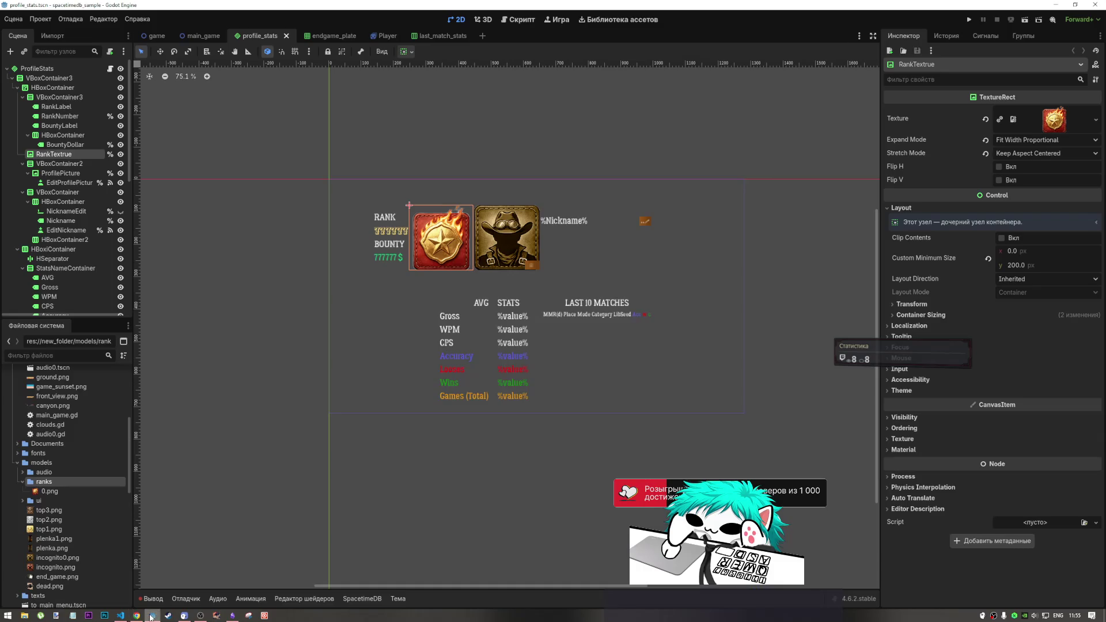
In File Explorer, browse the share and drafts folders, including gen_icons and another icons folder.
left_click(24, 616)
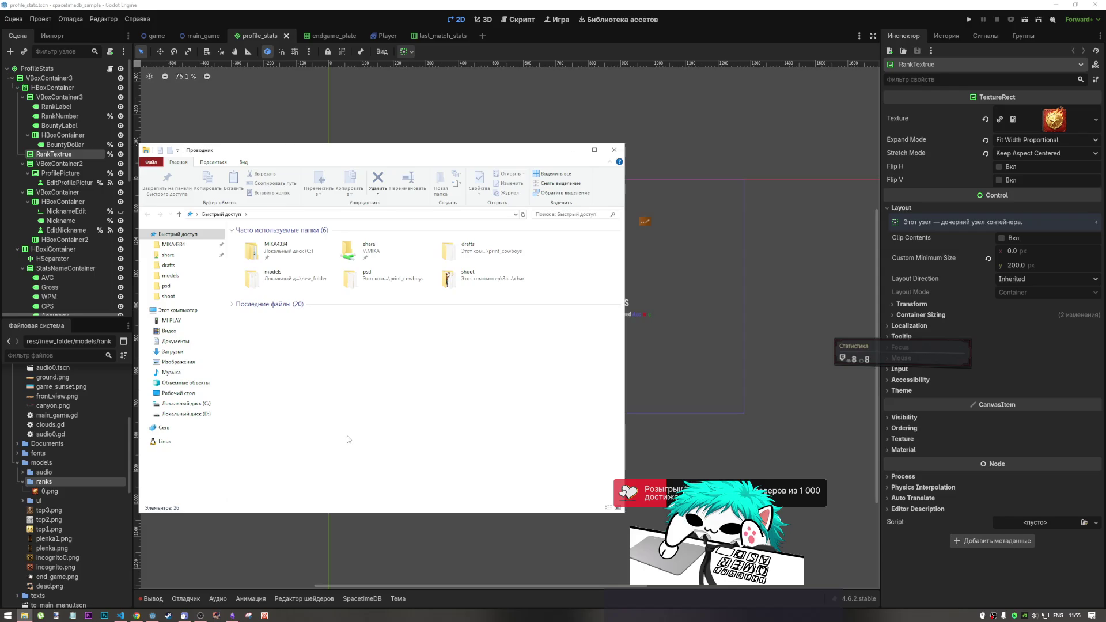
left_click(377, 250)
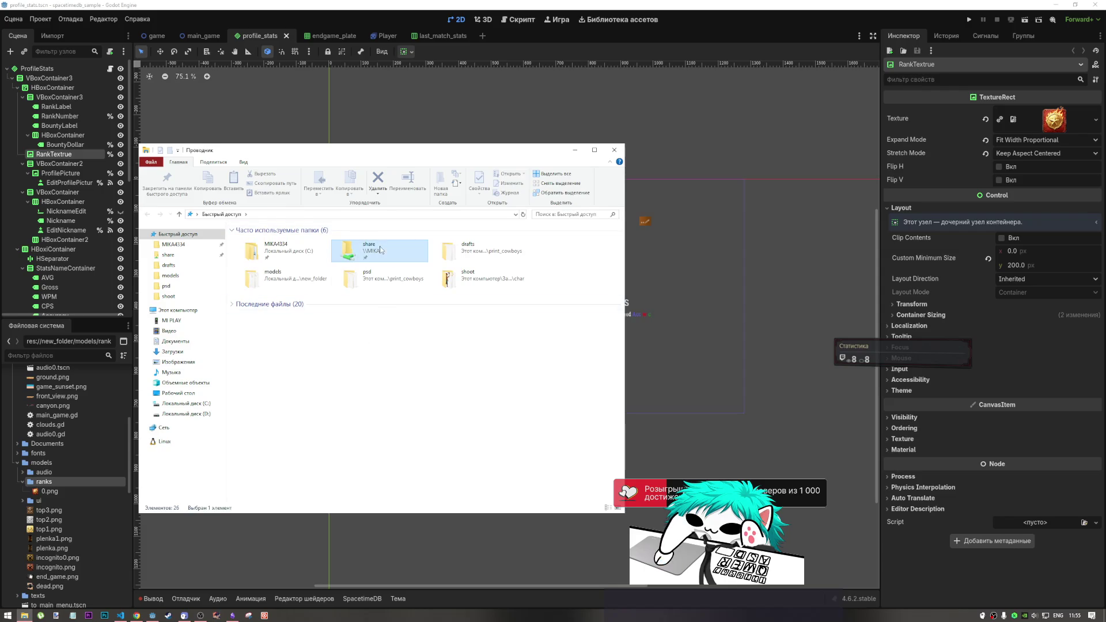
left_click(169, 265)
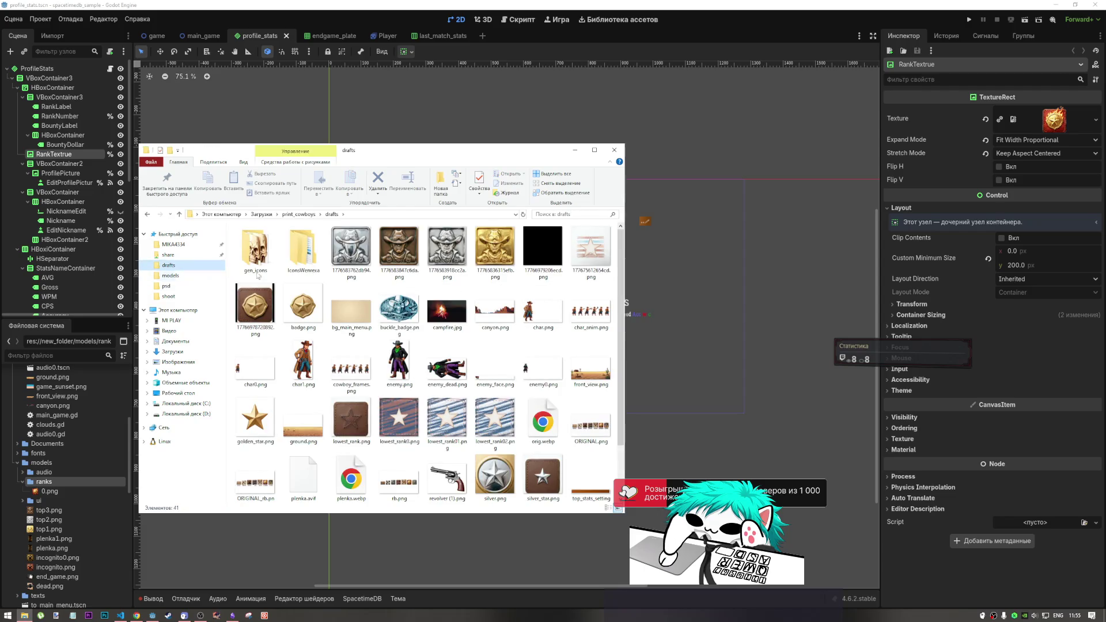
double_click(255, 248)
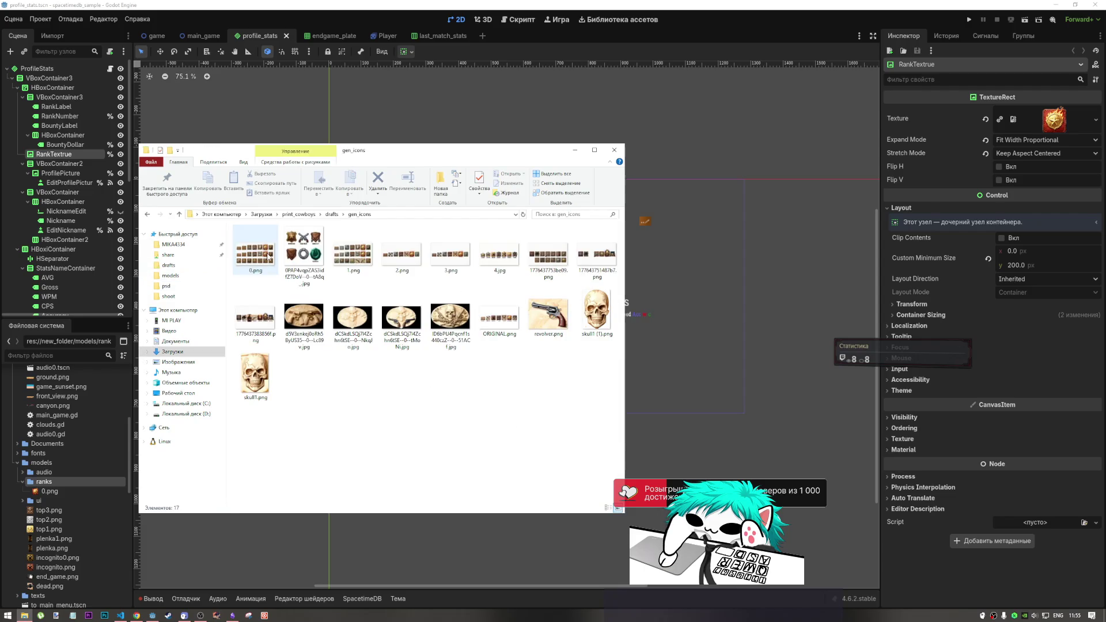
left_click(179, 214)
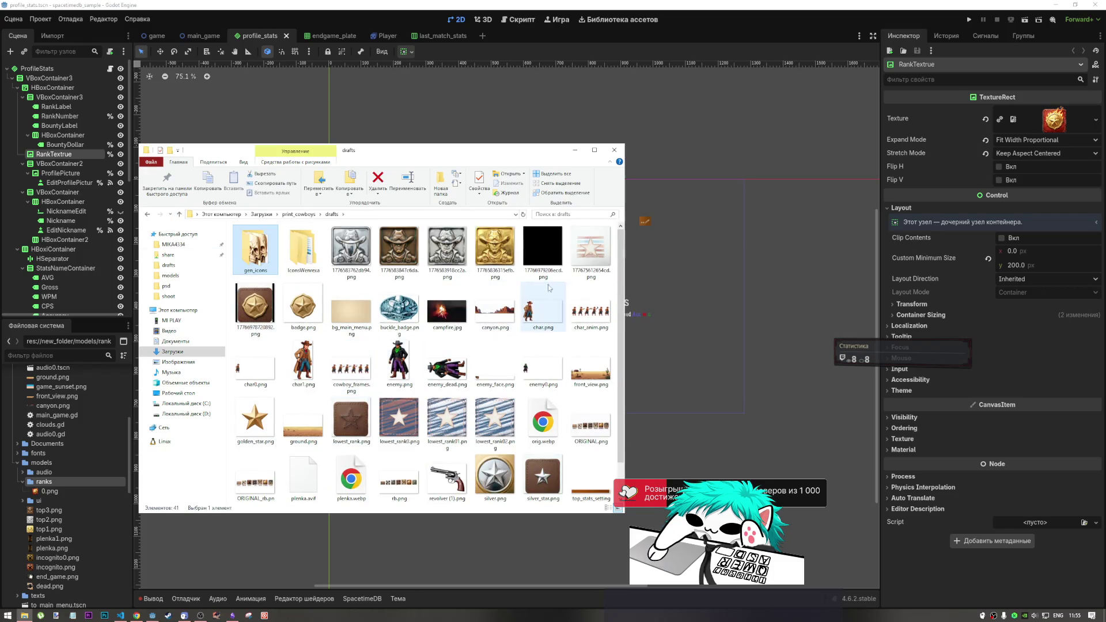
left_click(298, 271)
scroll(484, 443, "down", 1)
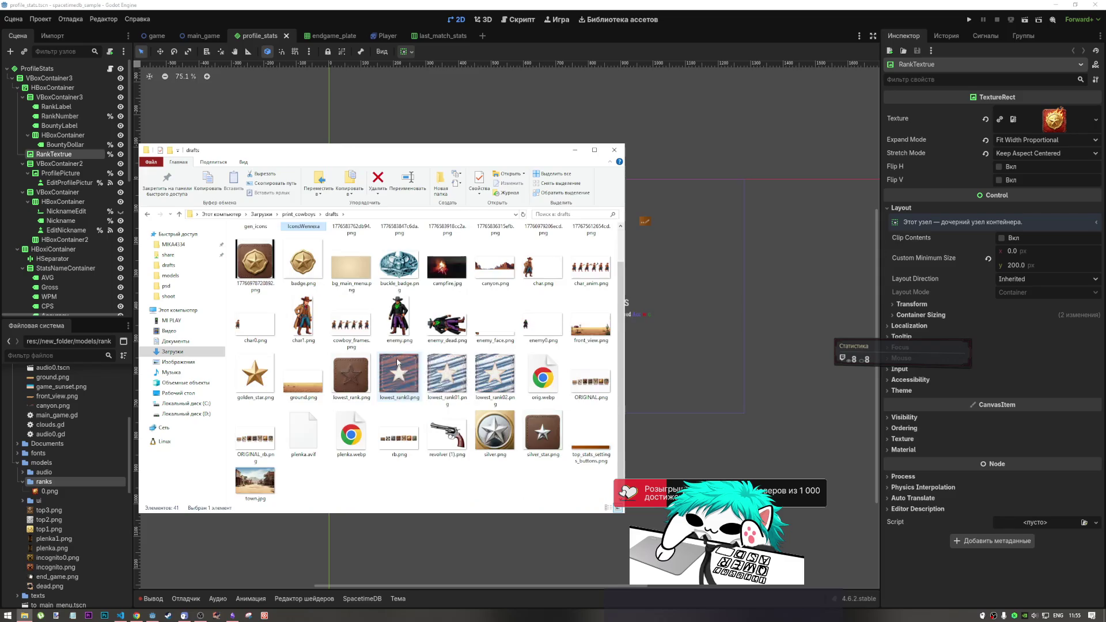
scroll(484, 442, "up", 1)
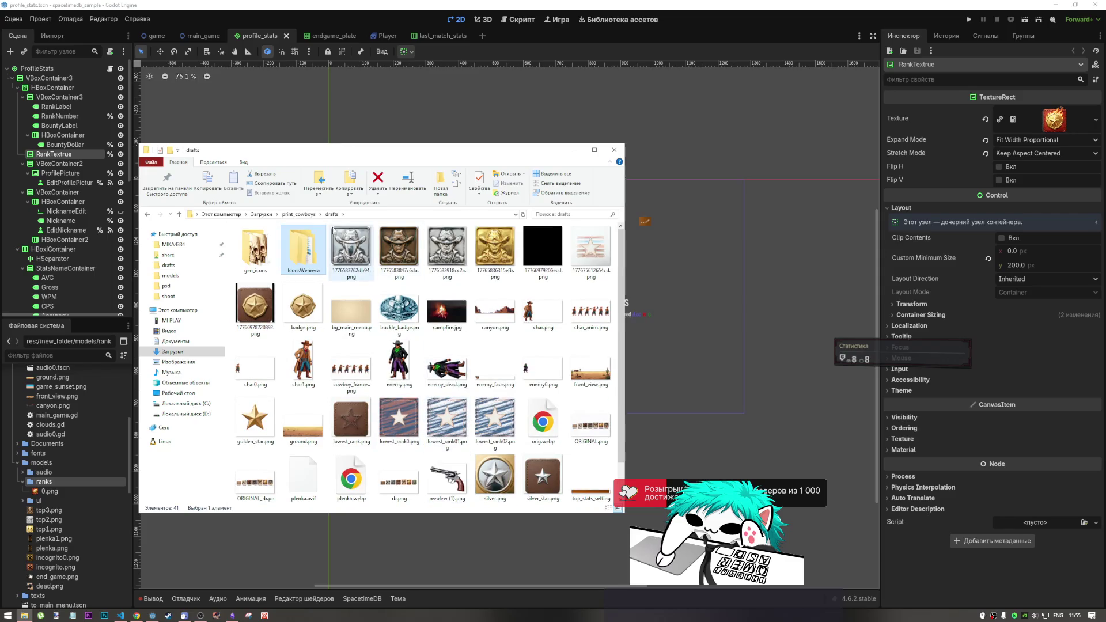
Go up to print_cowboys and open FINALS > ranks, showing 250.png through 2250.png.
left_click(308, 217)
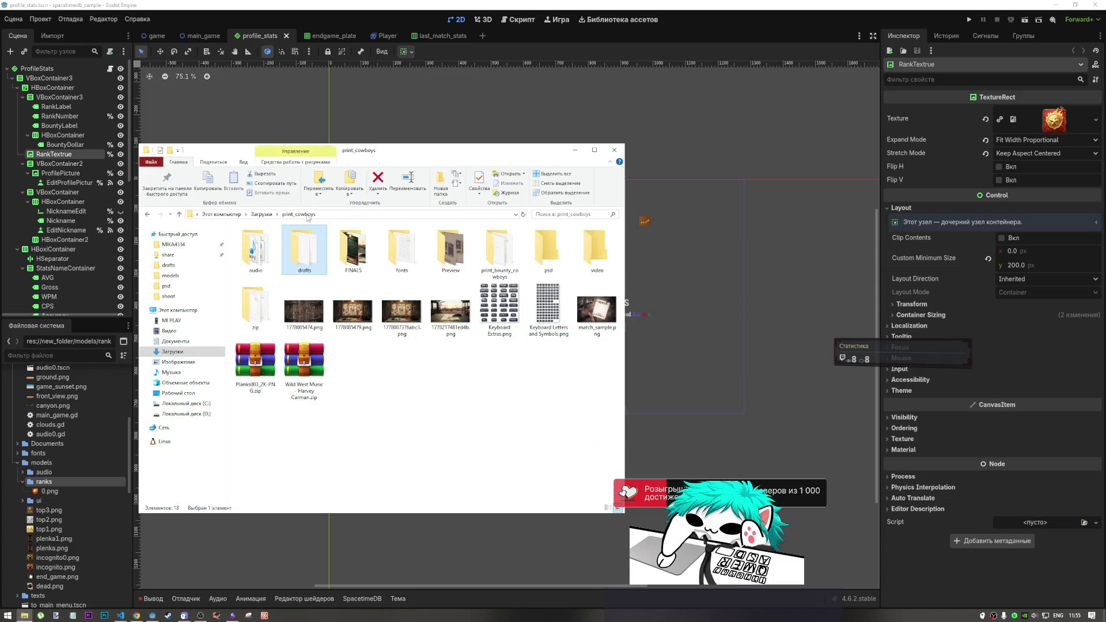
double_click(363, 265)
double_click(363, 263)
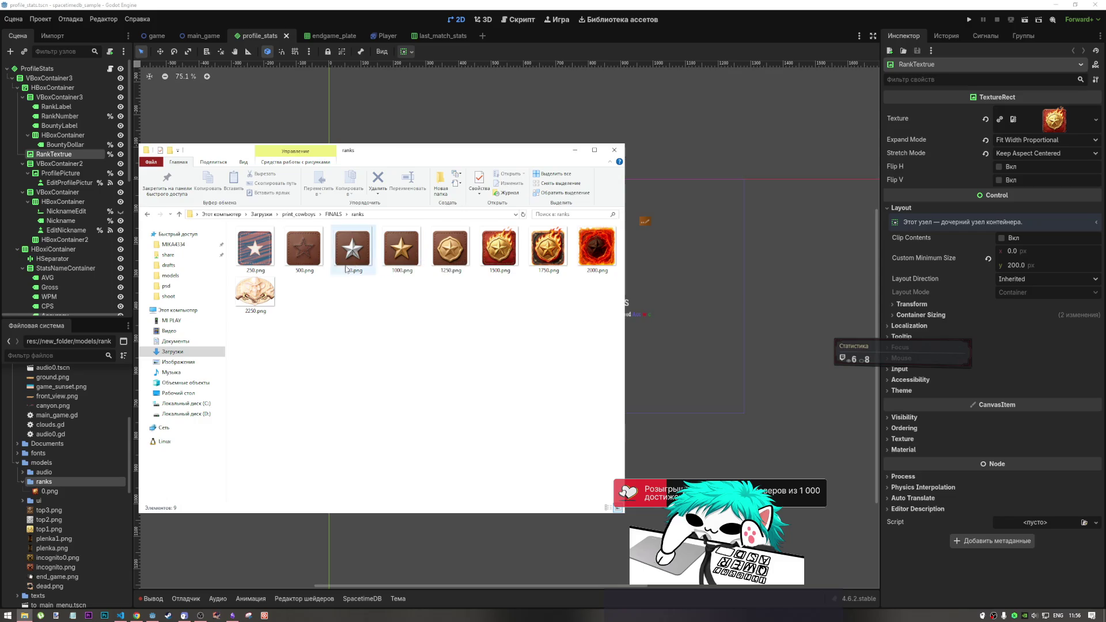
left_click(333, 215)
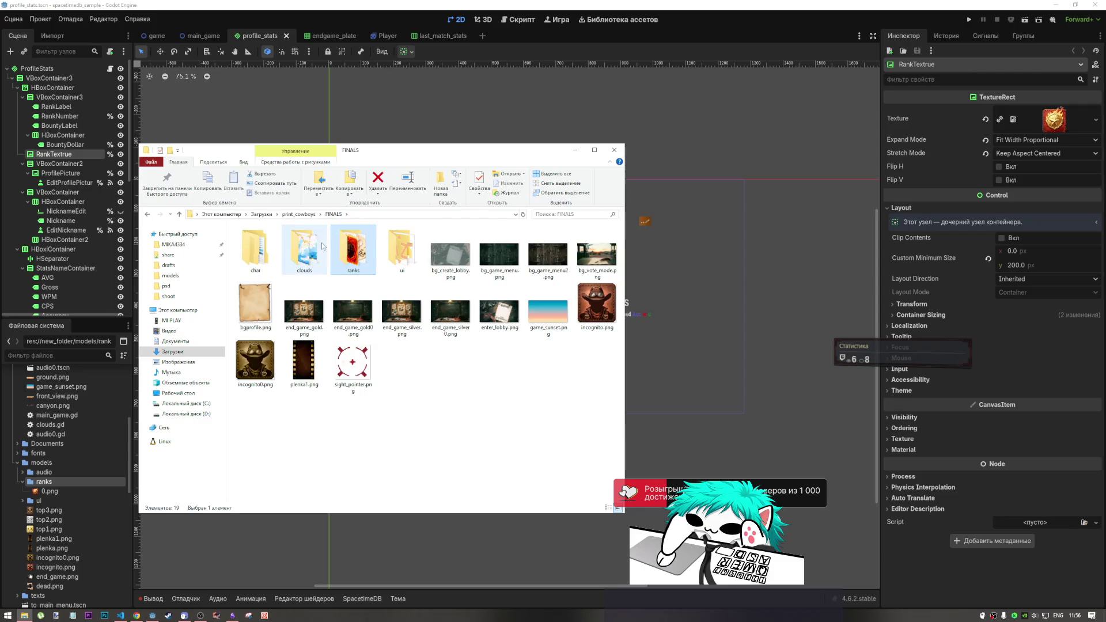
double_click(344, 253)
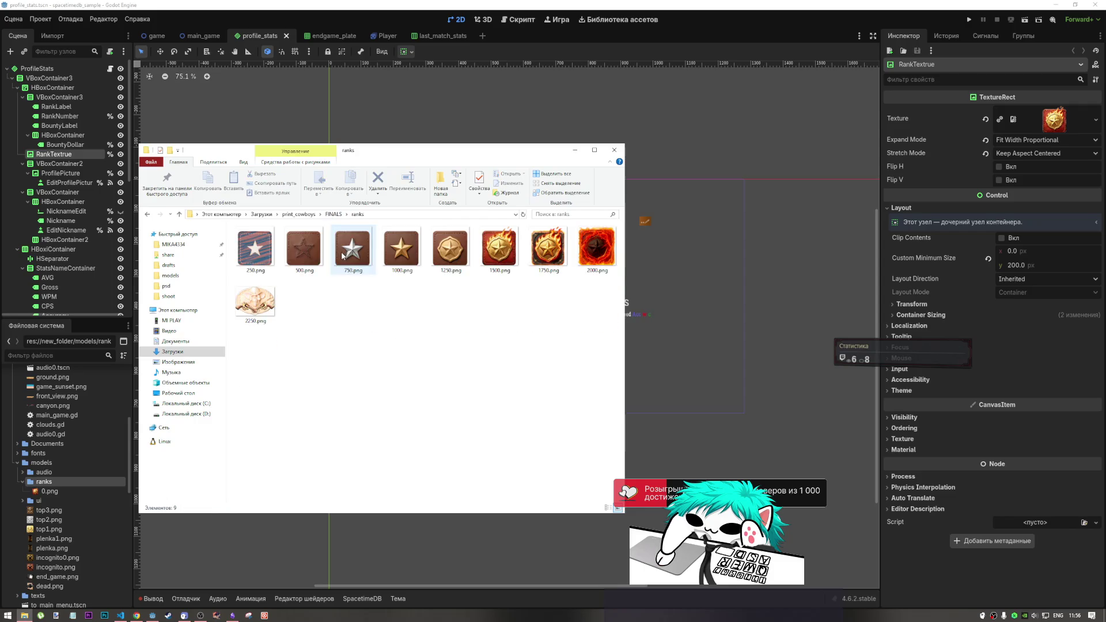
left_click(264, 270)
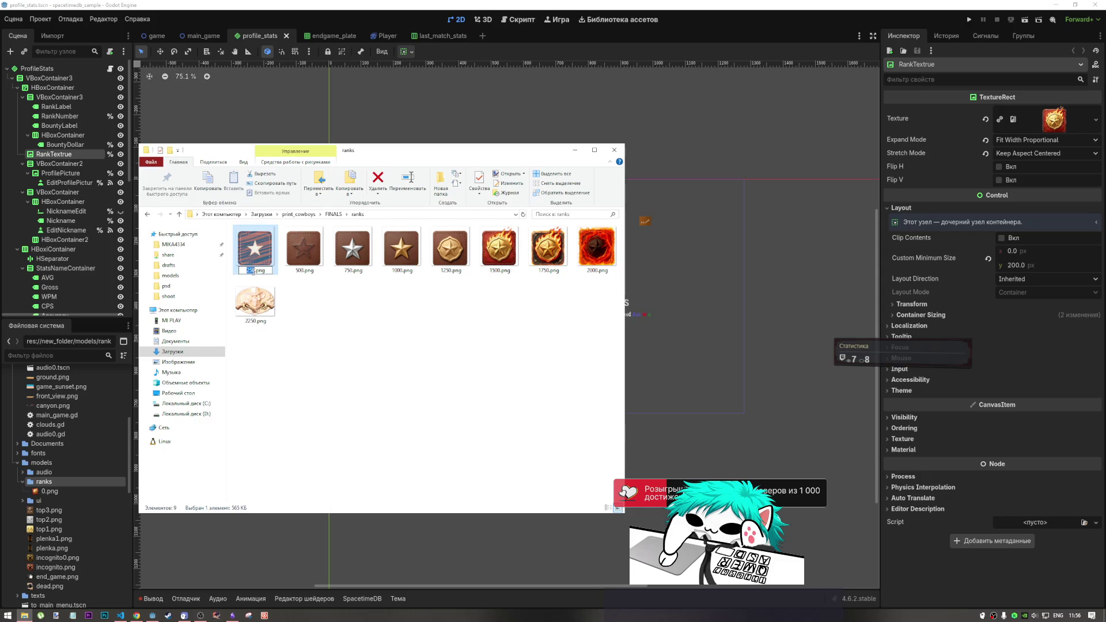
left_click(336, 293)
left_click(500, 270)
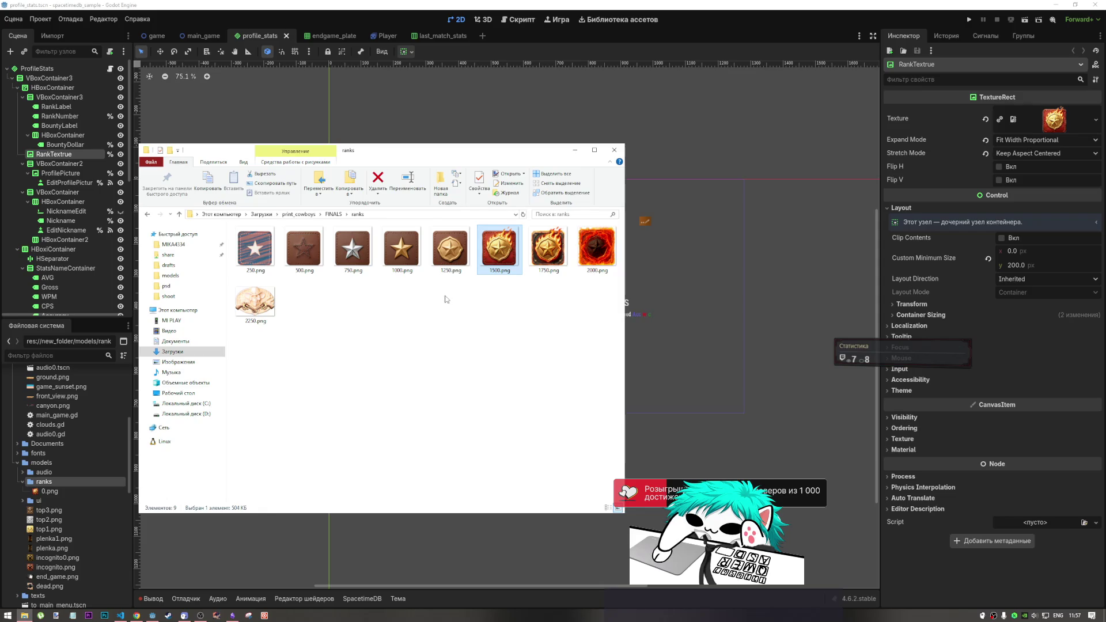
left_click(268, 271)
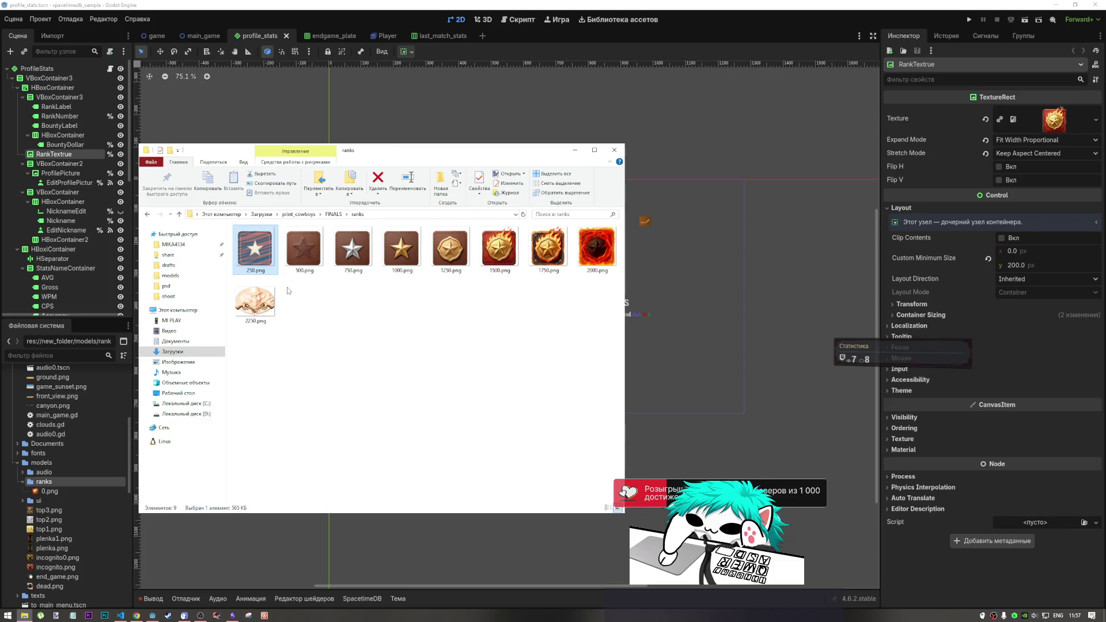
left_click(277, 309)
left_click(596, 253)
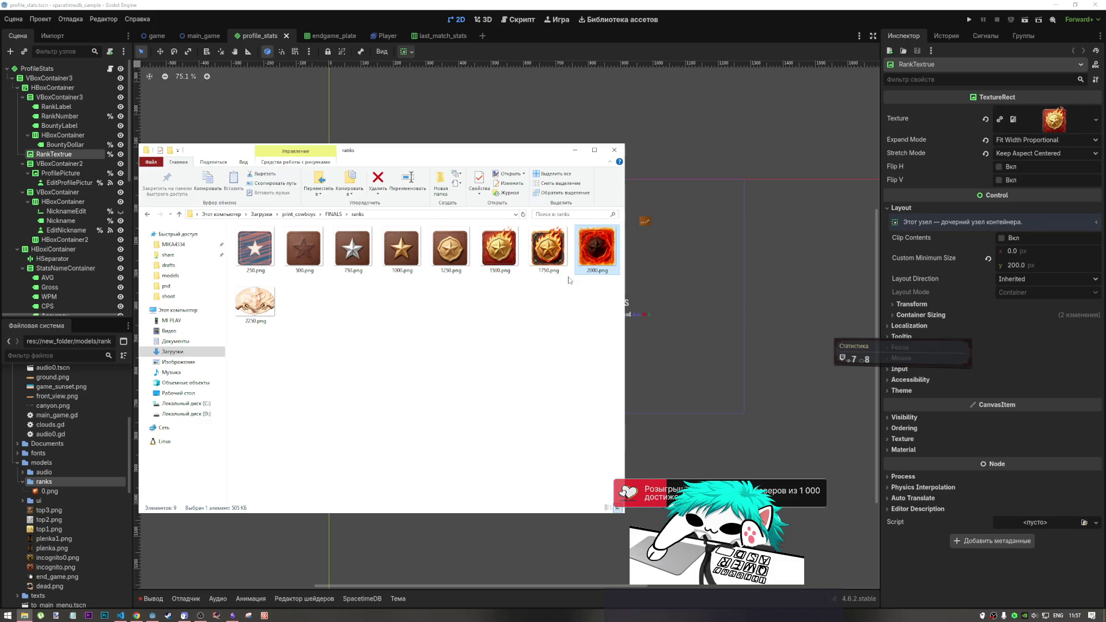
left_click(122, 616)
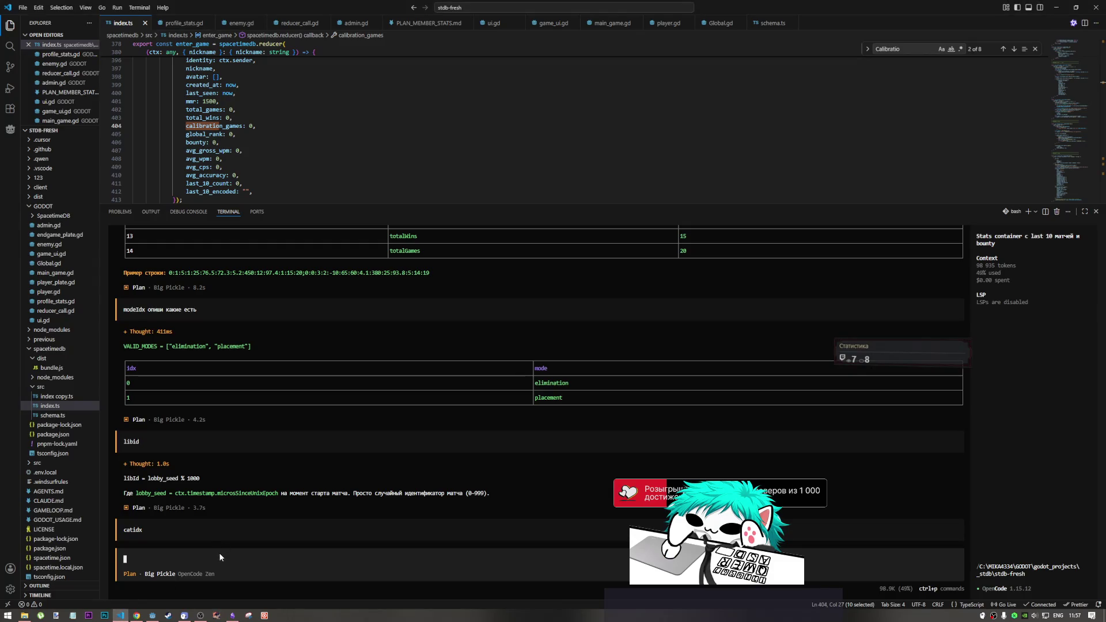
Switch the keyboard layout to Russian, then return to Godot's profile_stats scene zoomed out.
key("alt+shift")
left_click(152, 616)
scroll(446, 295, "down", 3)
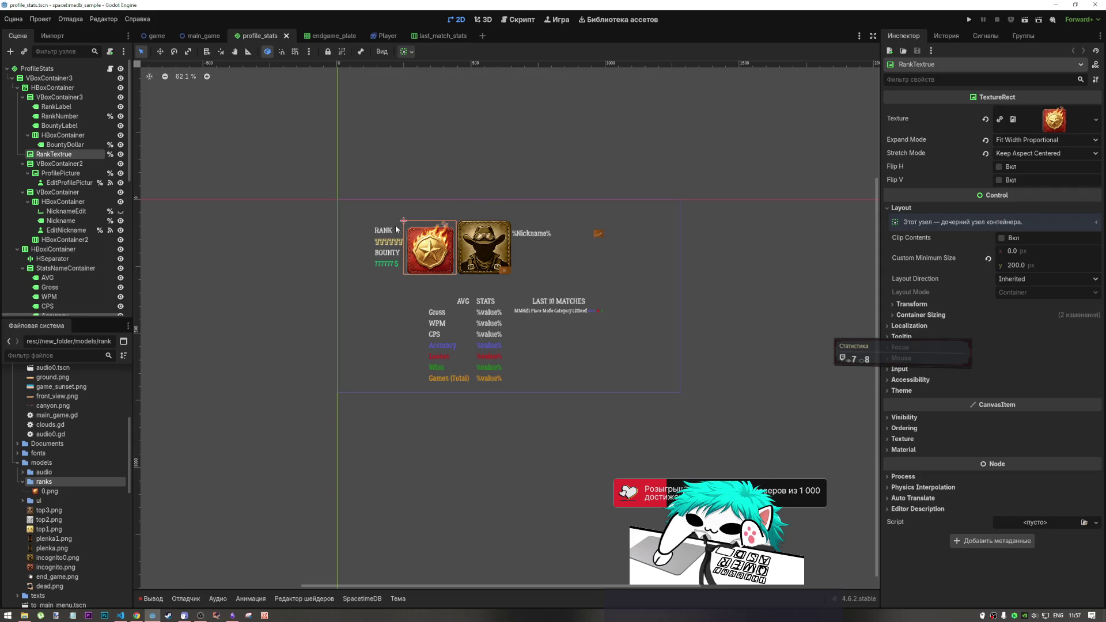
Inspect the RankTextrue node briefly on the canvas, leaving it deselected.
left_click(479, 160)
left_click(436, 230)
left_click(511, 174)
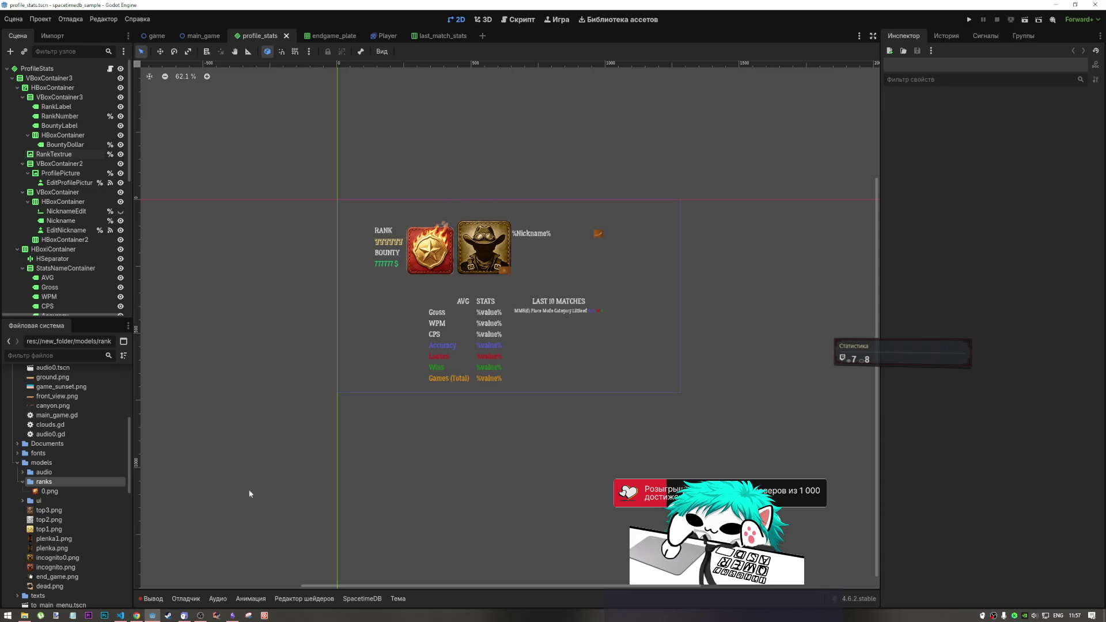
Cycle through VS Code and Godot, ending on the DeepSeek chat in Chrome.
left_click(120, 615)
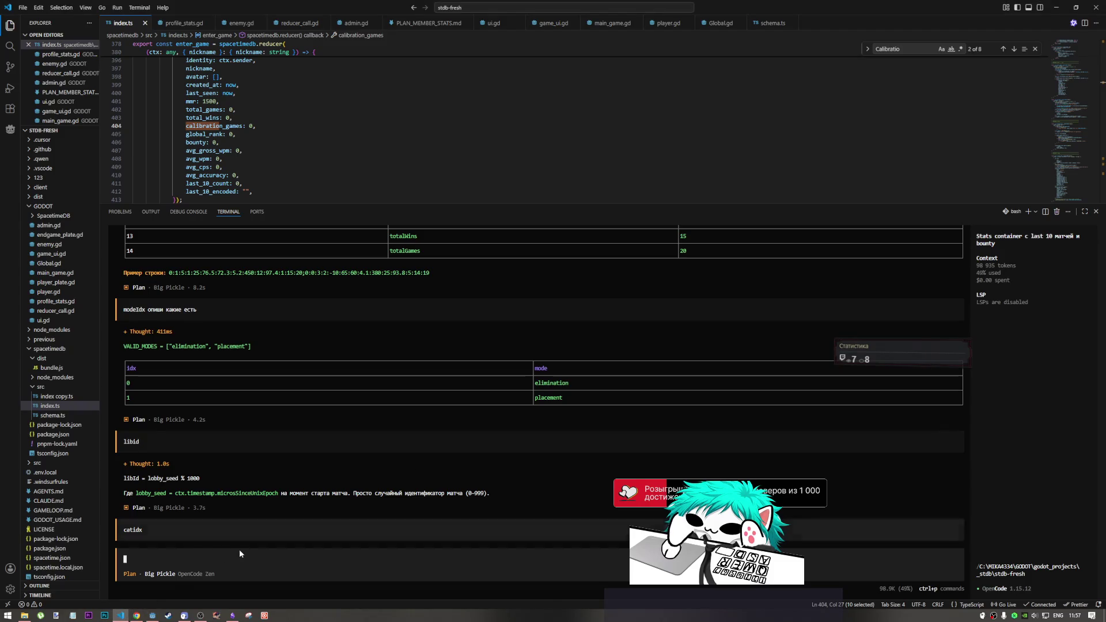
left_click(152, 615)
left_click(137, 616)
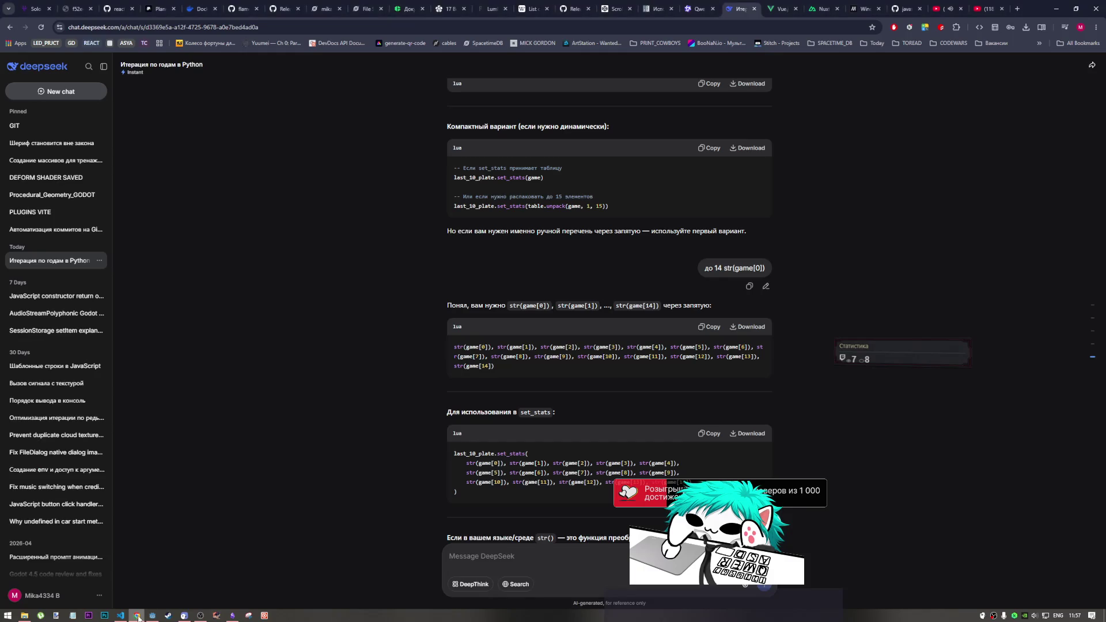
After checking the YouTube tab, open the Twitch channel in a new tab and play it fullscreen.
left_click(202, 614)
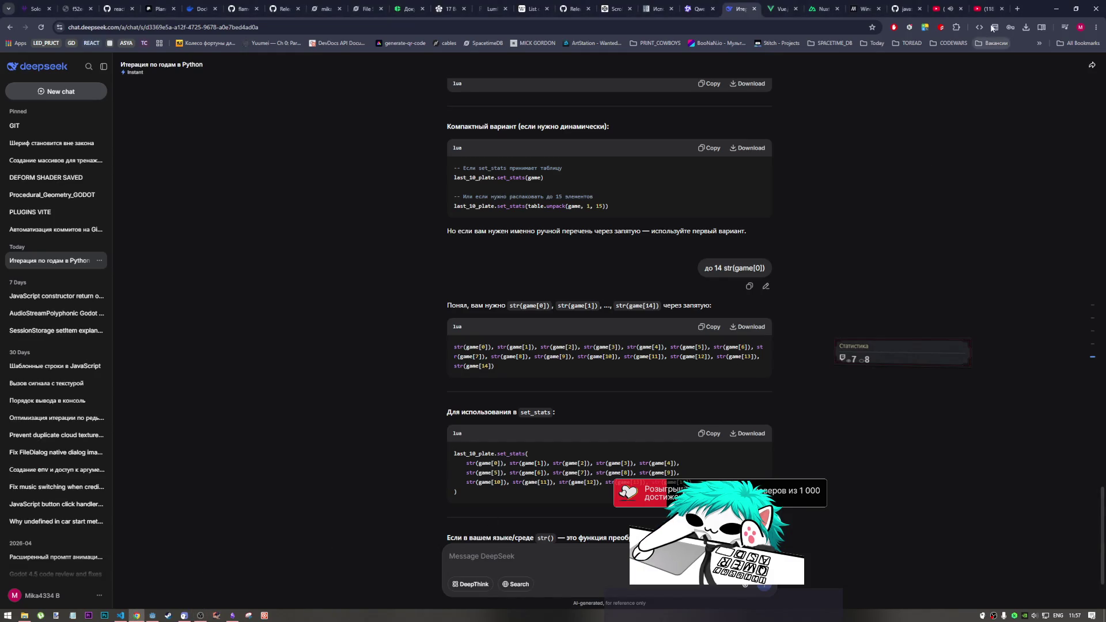
left_click(948, 7)
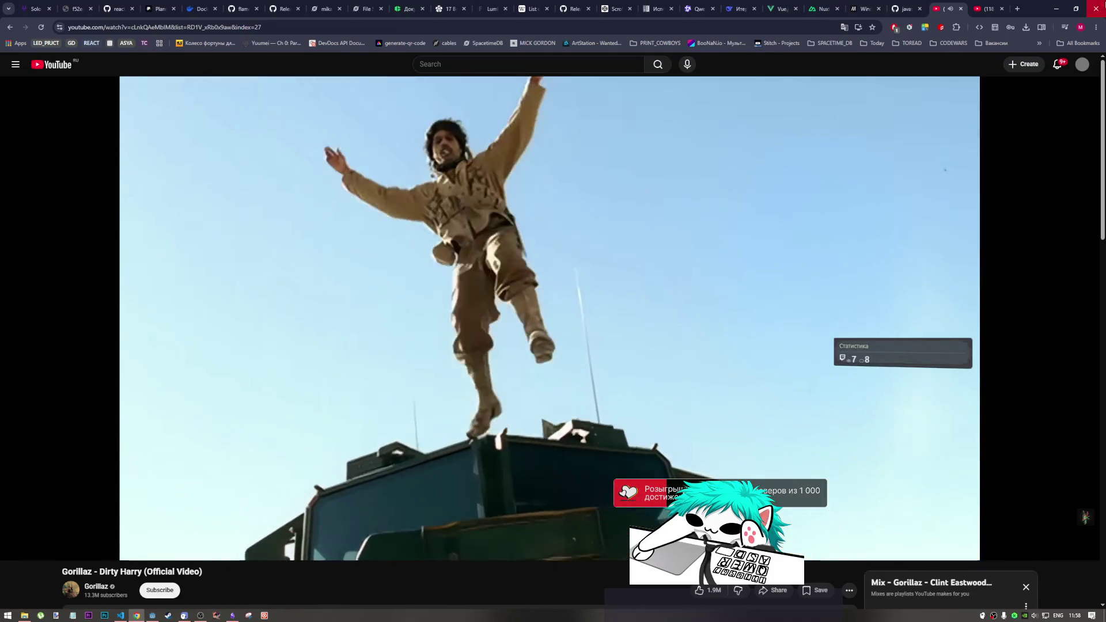
key("ctrl+t")
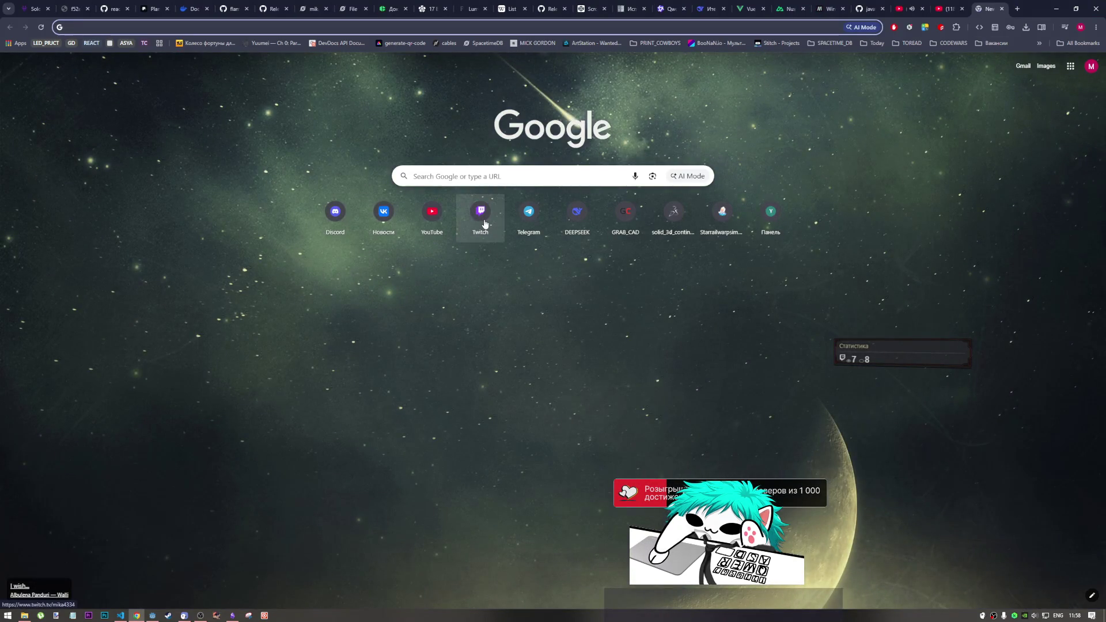
left_click(484, 233)
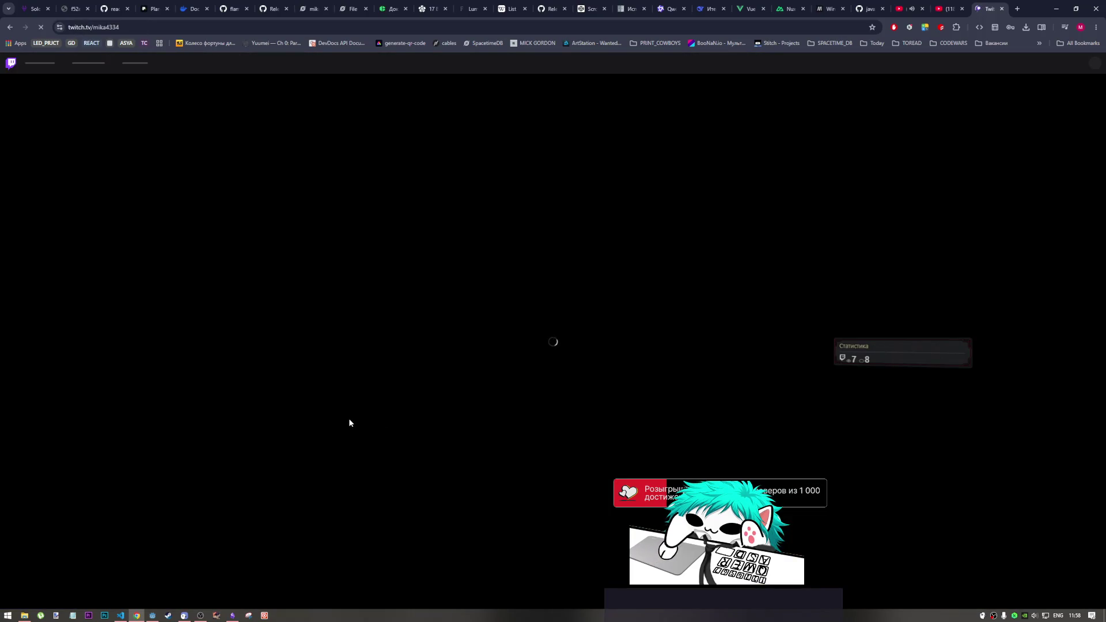
double_click(287, 402)
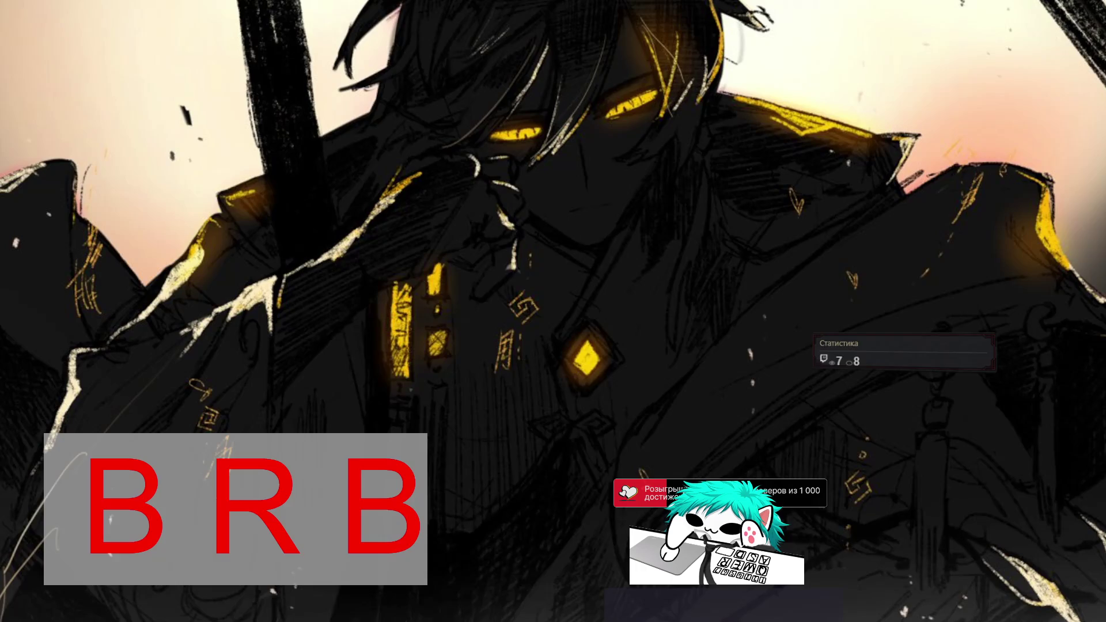